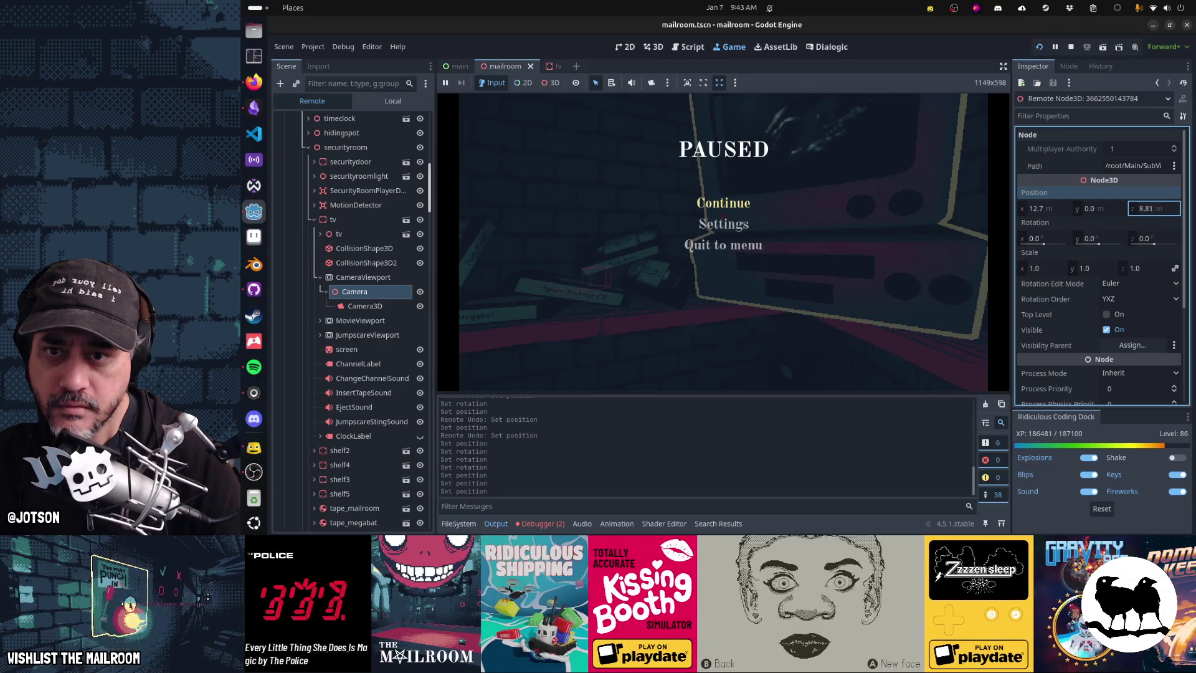
Lower the camera's Z position slightly and check the TV closeup by resuming and pausing the game.
{"action": "left_click_drag", "start_coordinate": [1154, 208], "coordinate": [1147, 208]}
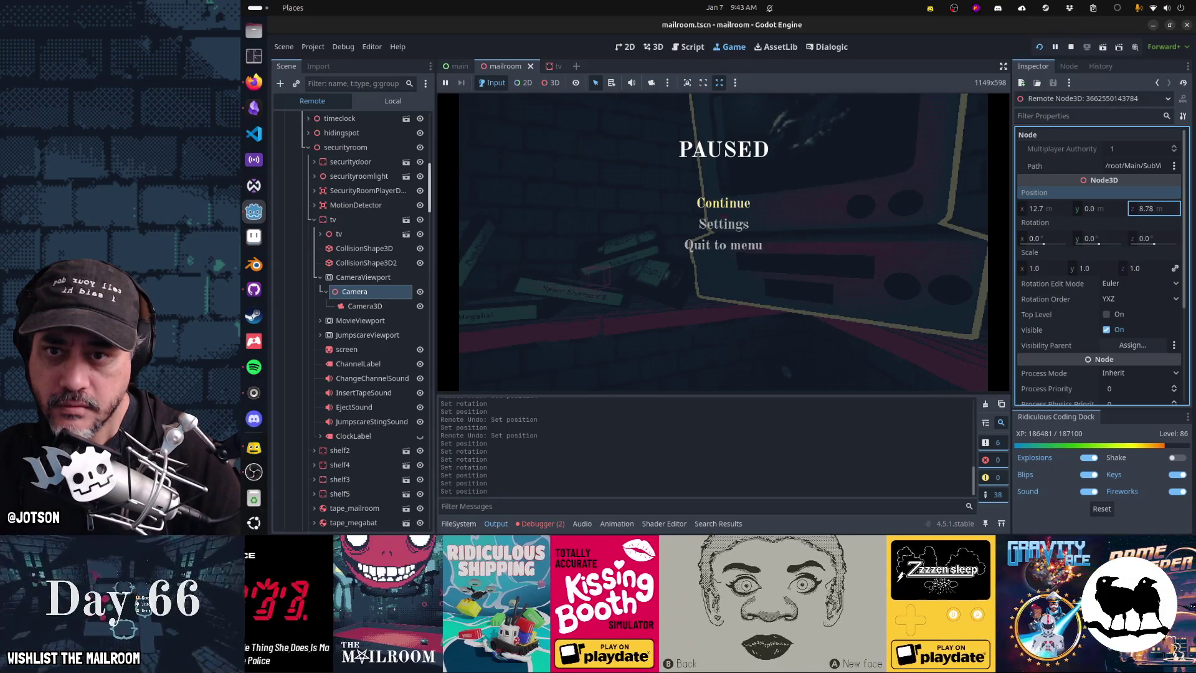
{"action": "left_click", "coordinate": [748, 203]}
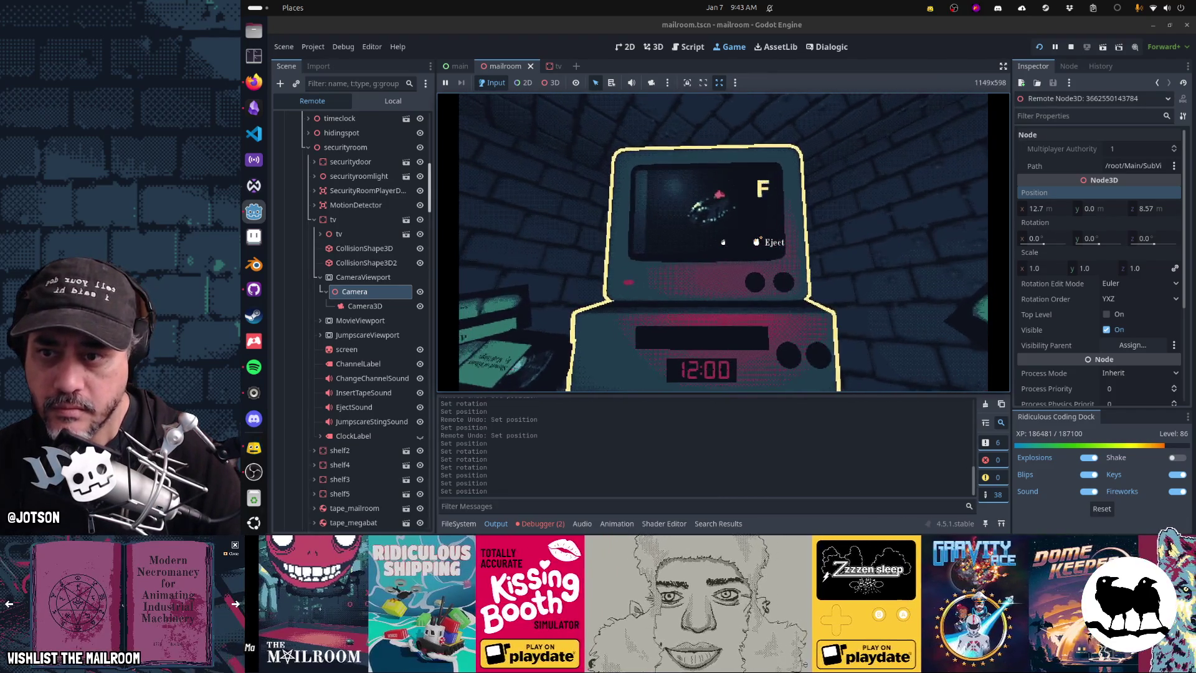
{"action": "key", "text": "Escape"}
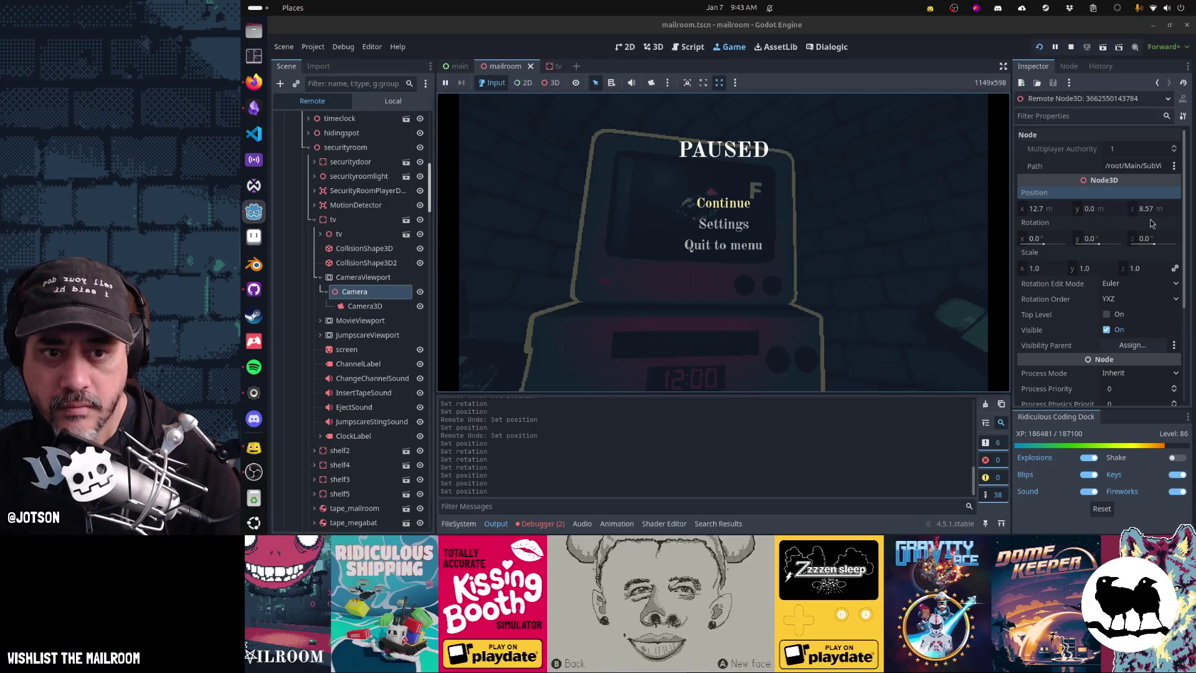
{"action": "key", "text": "Escape"}
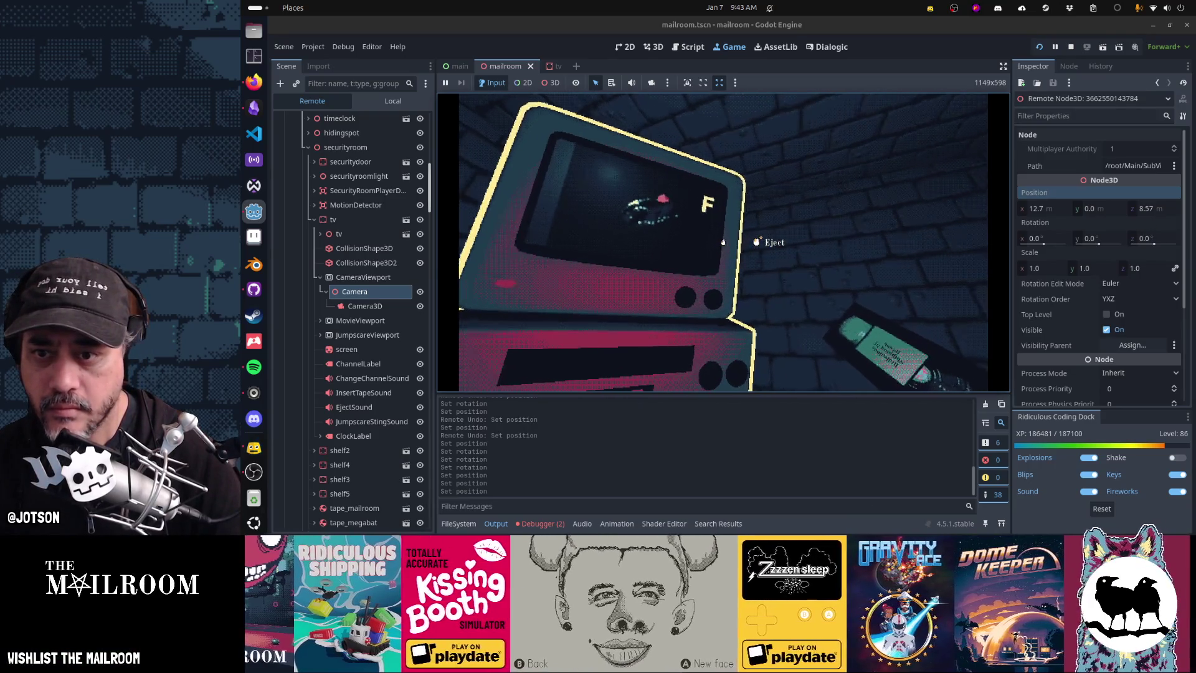
{"action": "key", "text": "Escape"}
Try camera Z at 9.57, settle it at 8.12, recheck the game, and bring up tv.gd.
{"action": "left_click_drag", "start_coordinate": [1153, 214], "coordinate": [1163, 214]}
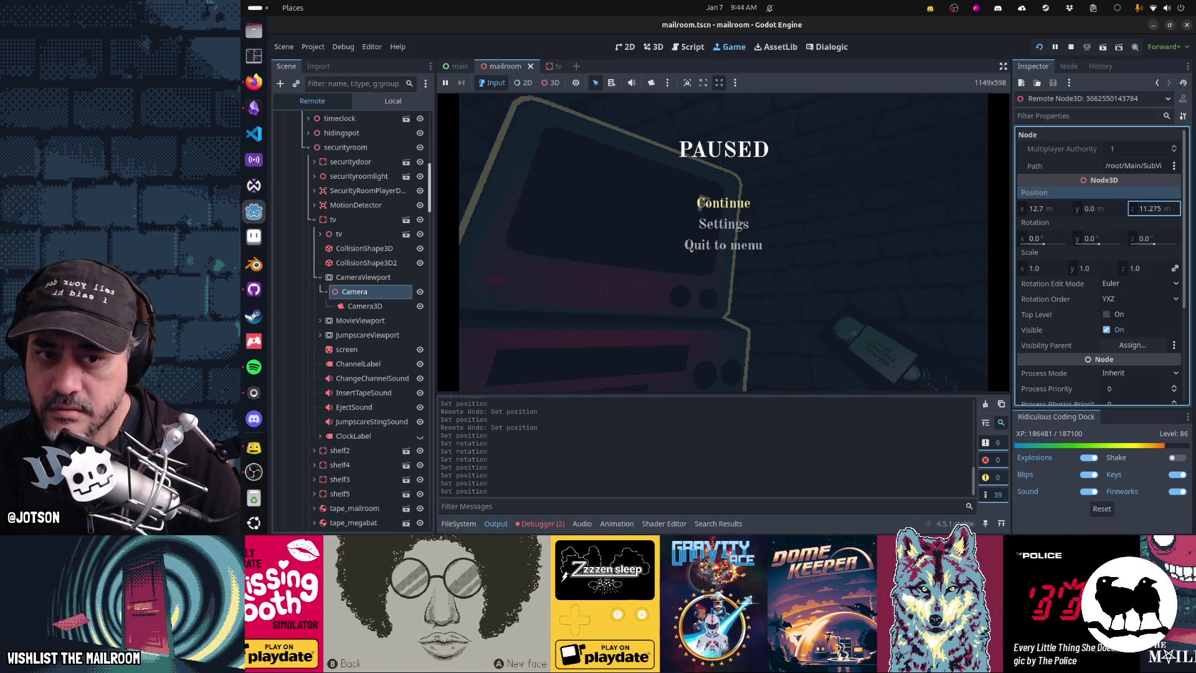
{"action": "mouse_move", "coordinate": [1162, 214]}
{"action": "left_mouse_down"}
{"action": "mouse_move", "coordinate": [1138, 214]}
{"action": "mouse_move", "coordinate": [1158, 214]}
{"action": "left_mouse_up"}
{"action": "type", "text": "8.12"}
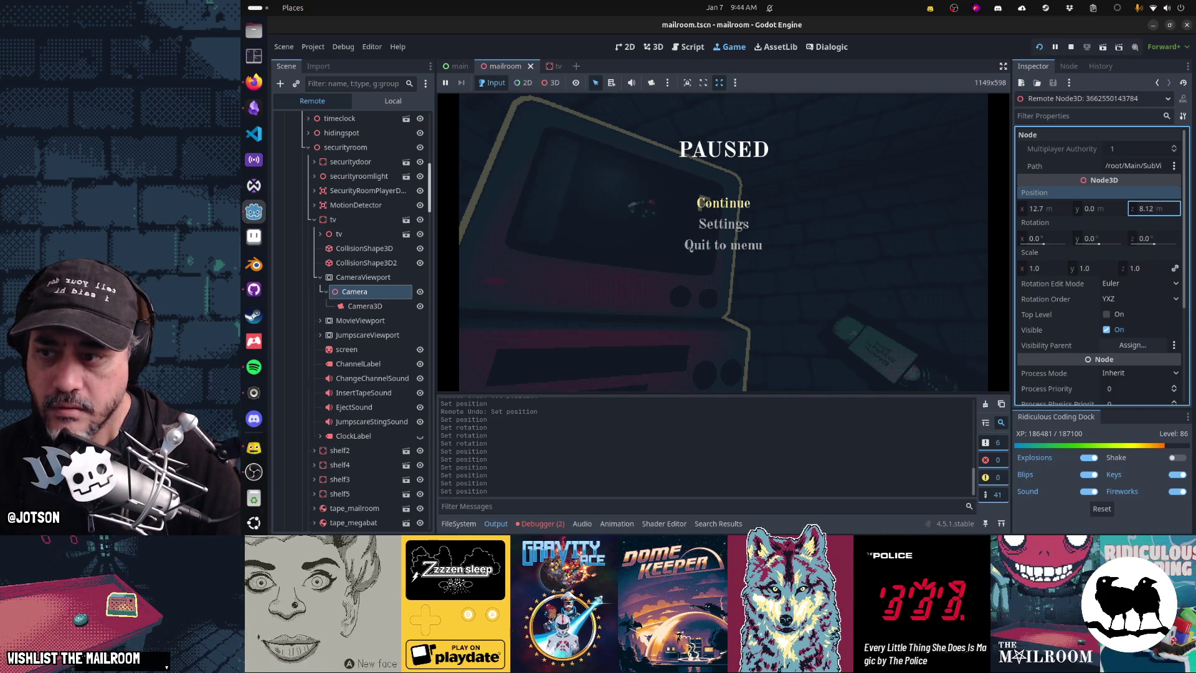
{"action": "left_click", "coordinate": [492, 322]}
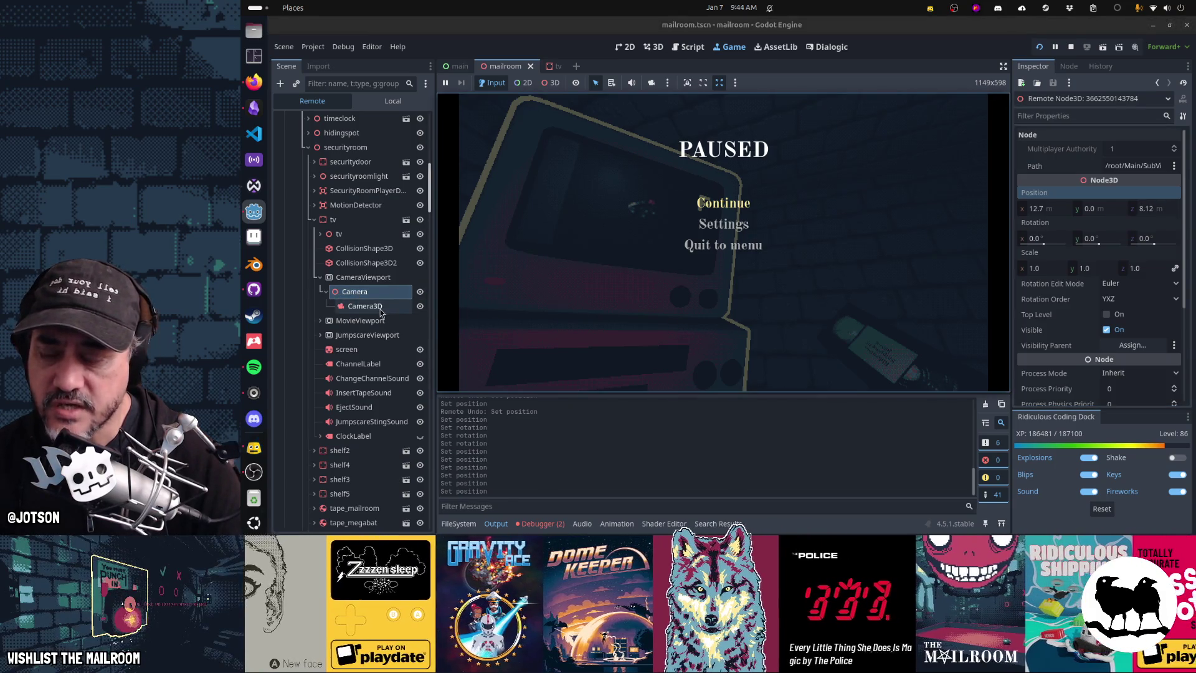
{"action": "key", "text": "Escape"}
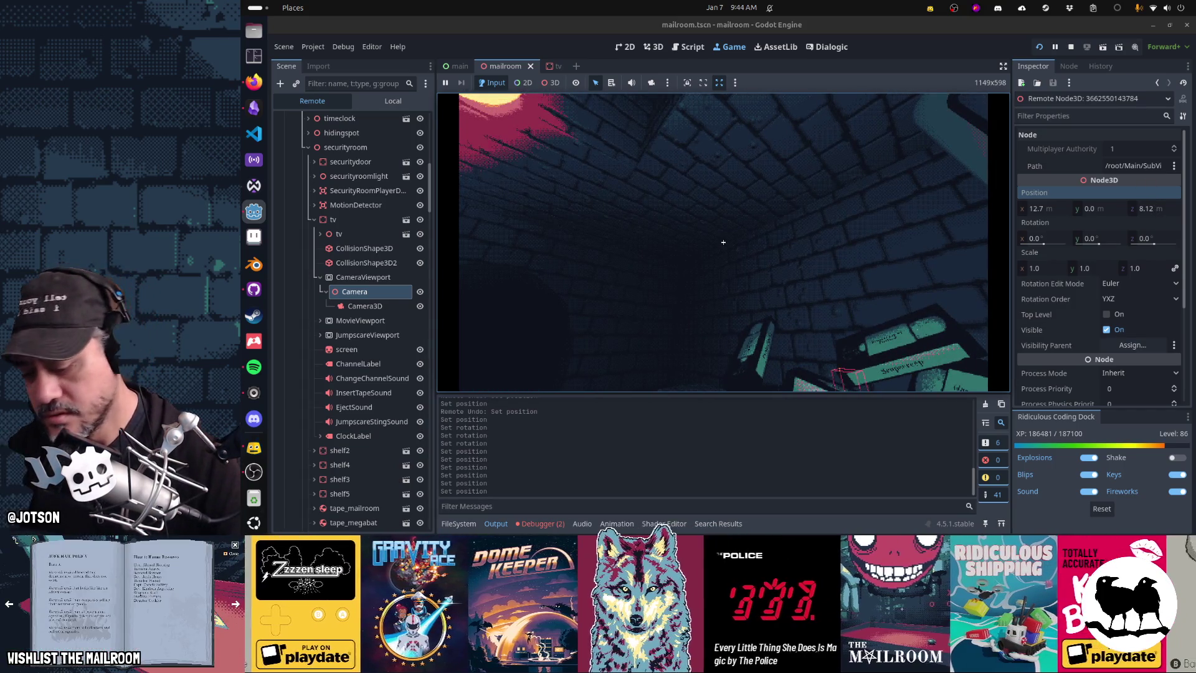
{"action": "key", "text": "Escape"}
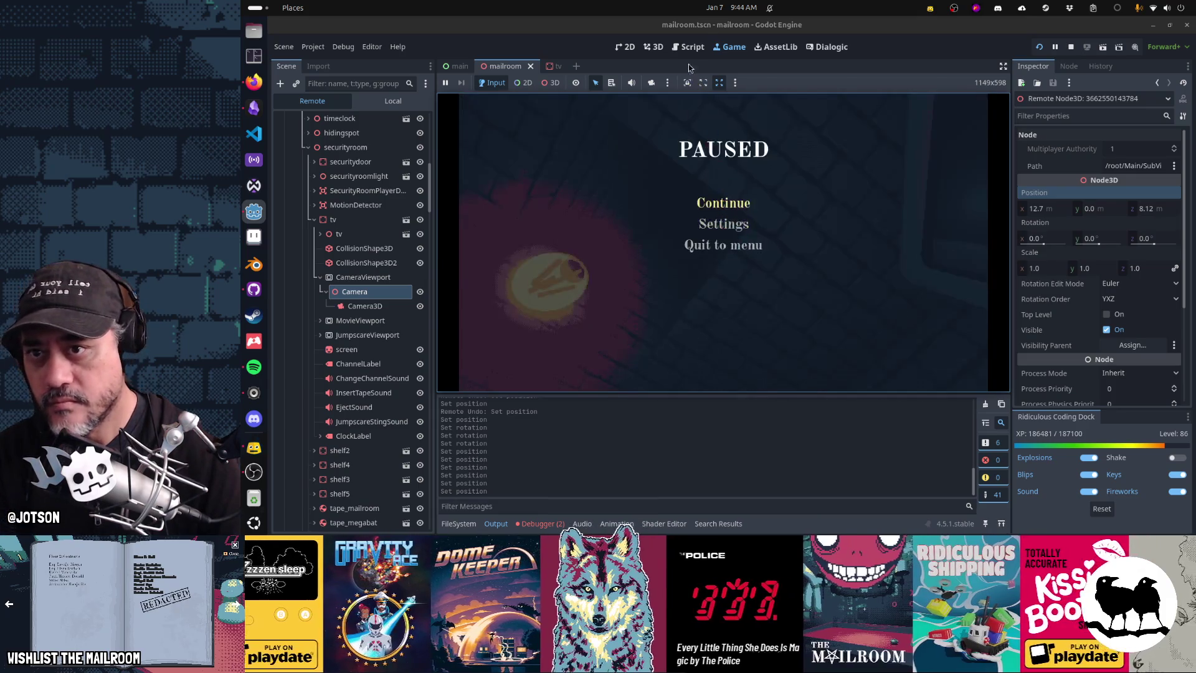
{"action": "left_click", "coordinate": [691, 47]}
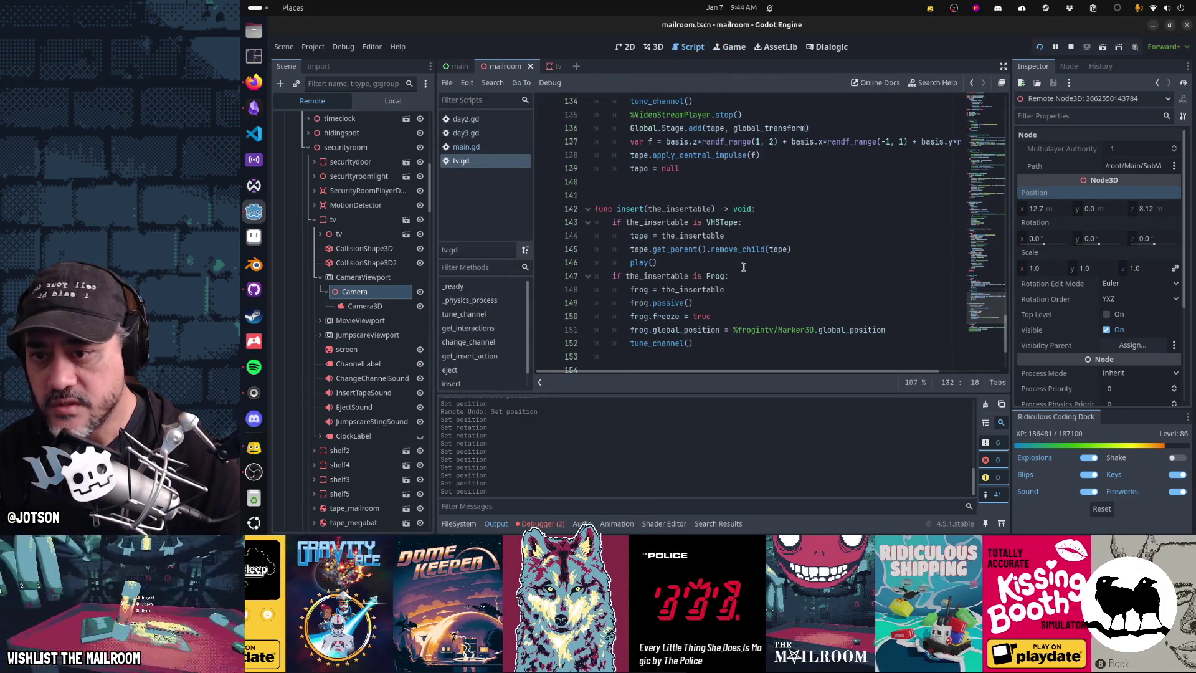
Append '/Camera3D' to %Camera in line 44's look_at call, then return to the 3D view.
{"action": "left_click", "coordinate": [744, 267]}
{"action": "key", "text": "ctrl+f"}
{"action": "type", "text": "look"}
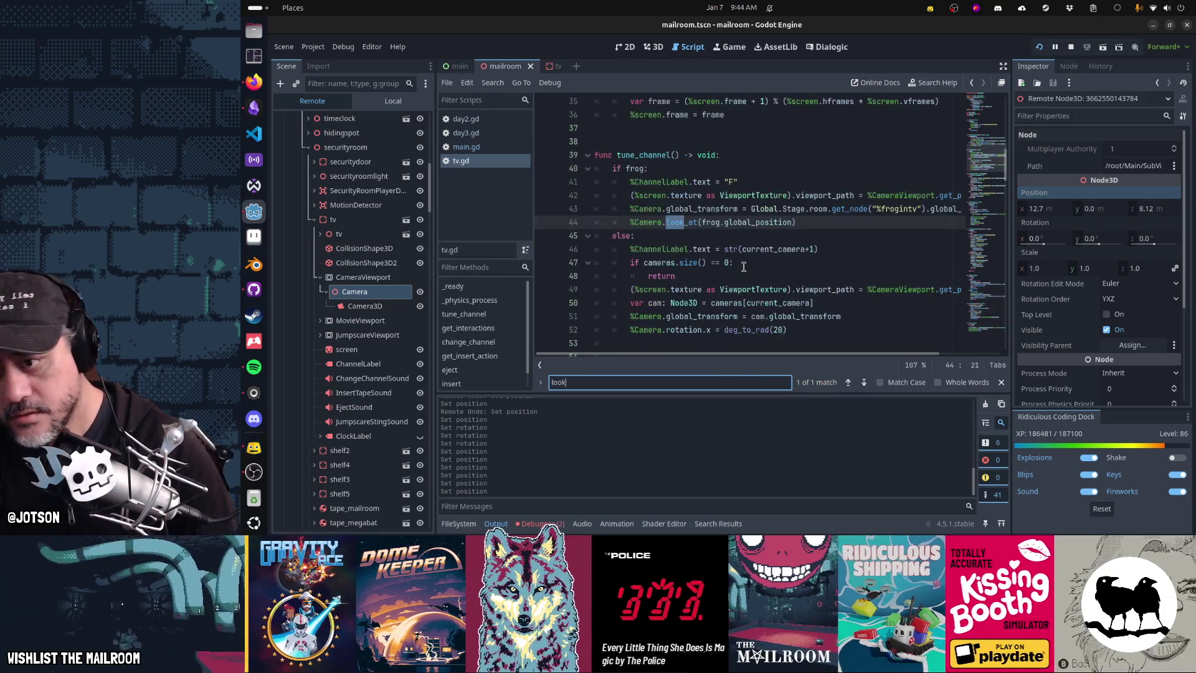
{"action": "type", "text": "_at"}
{"action": "key", "text": "Escape"}
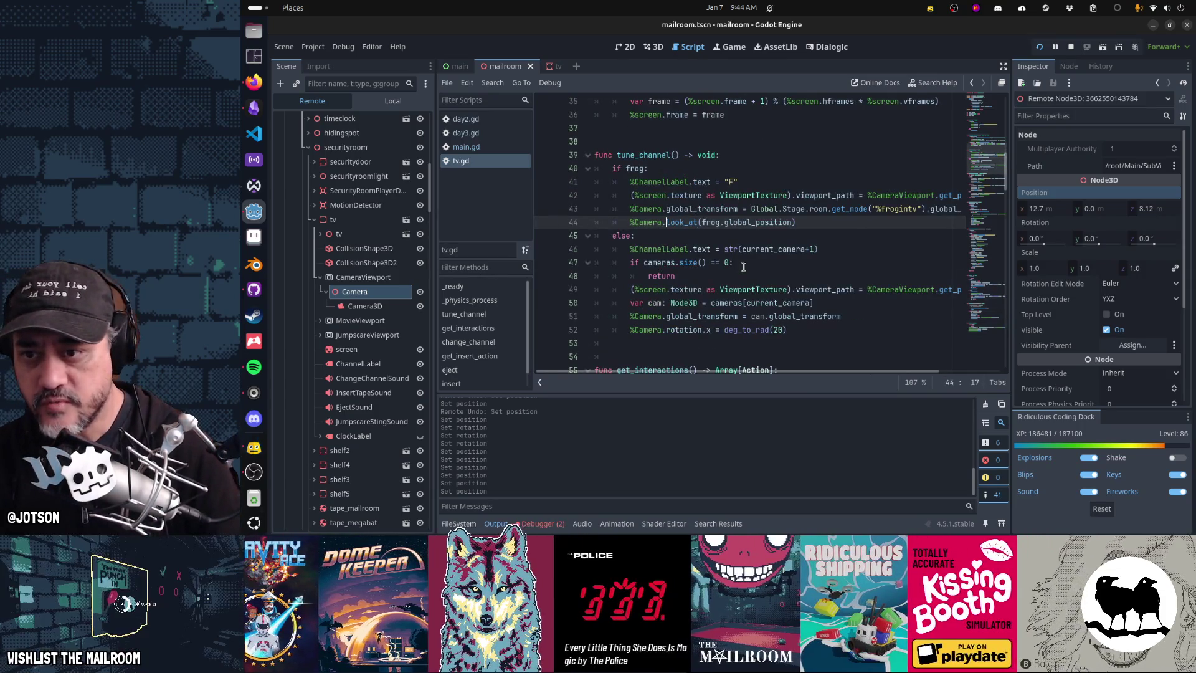
{"action": "type", "text": "/Camera3"}
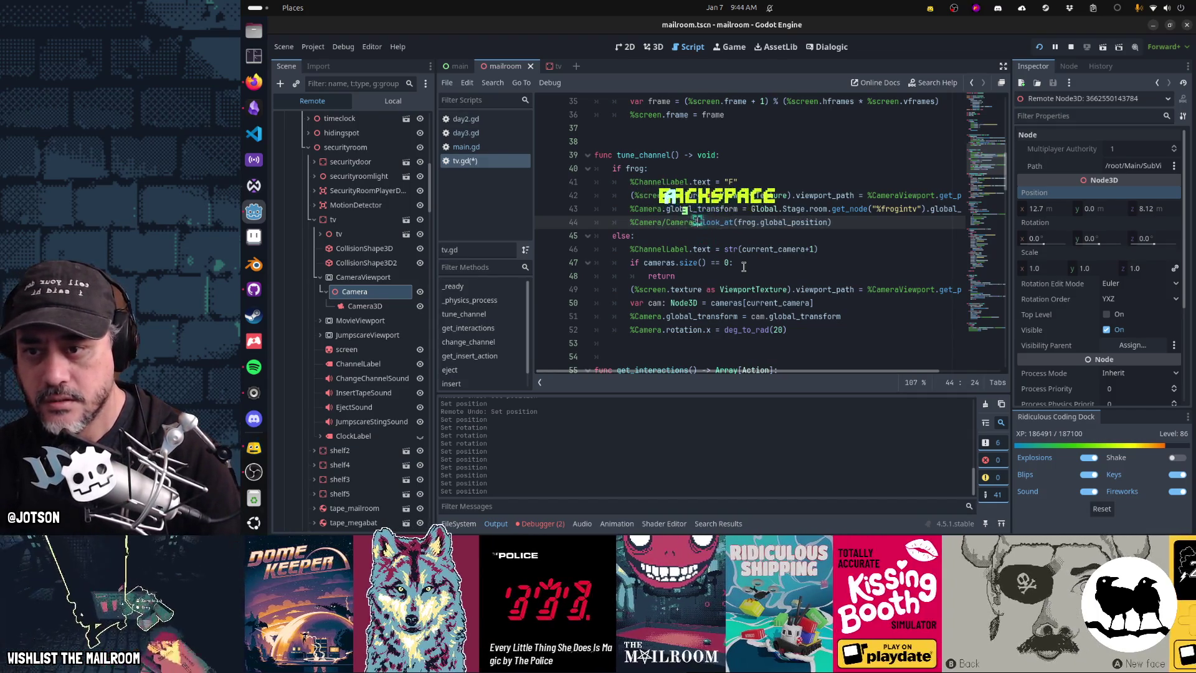
{"action": "type", "text": "D"}
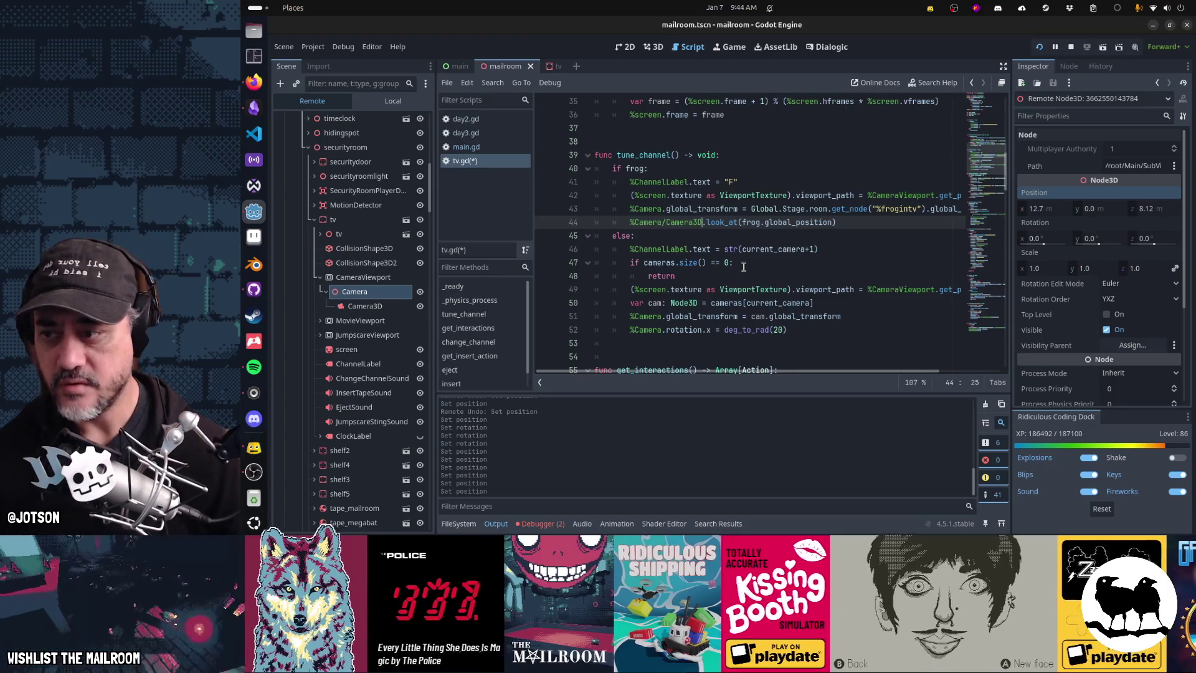
{"action": "key", "text": "ctrl+F2"}
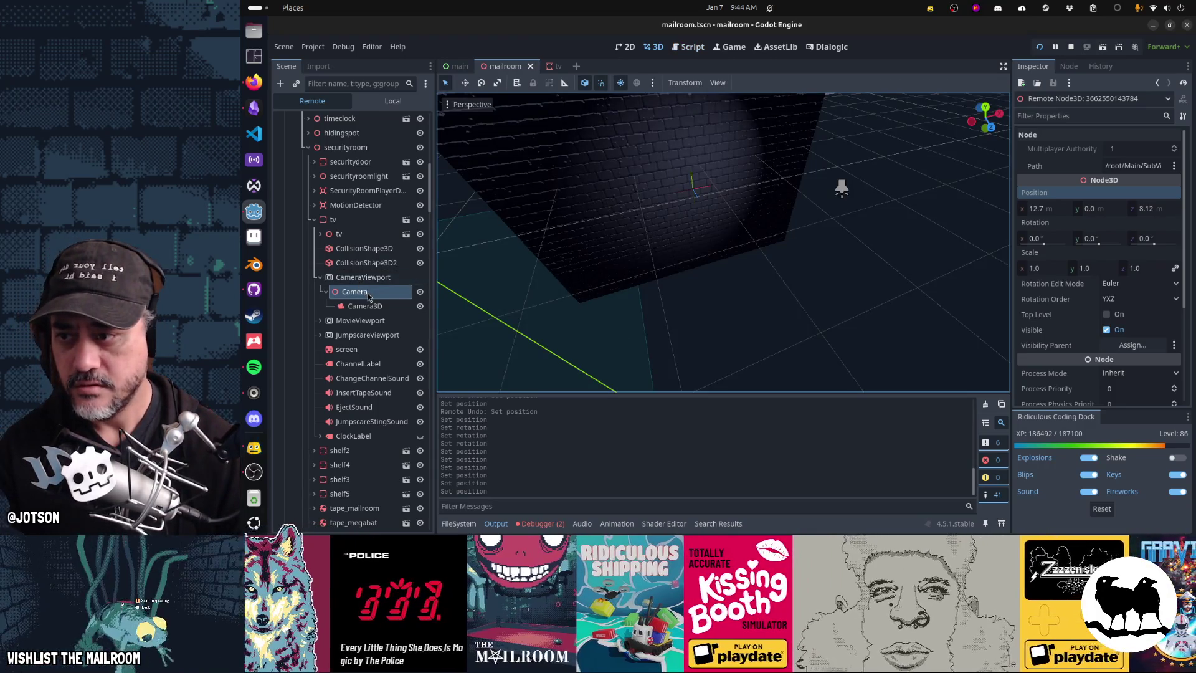
Open tv.tscn in its own tab from the tv node in the mailroom's Local scene tree.
{"action": "left_click", "coordinate": [367, 293]}
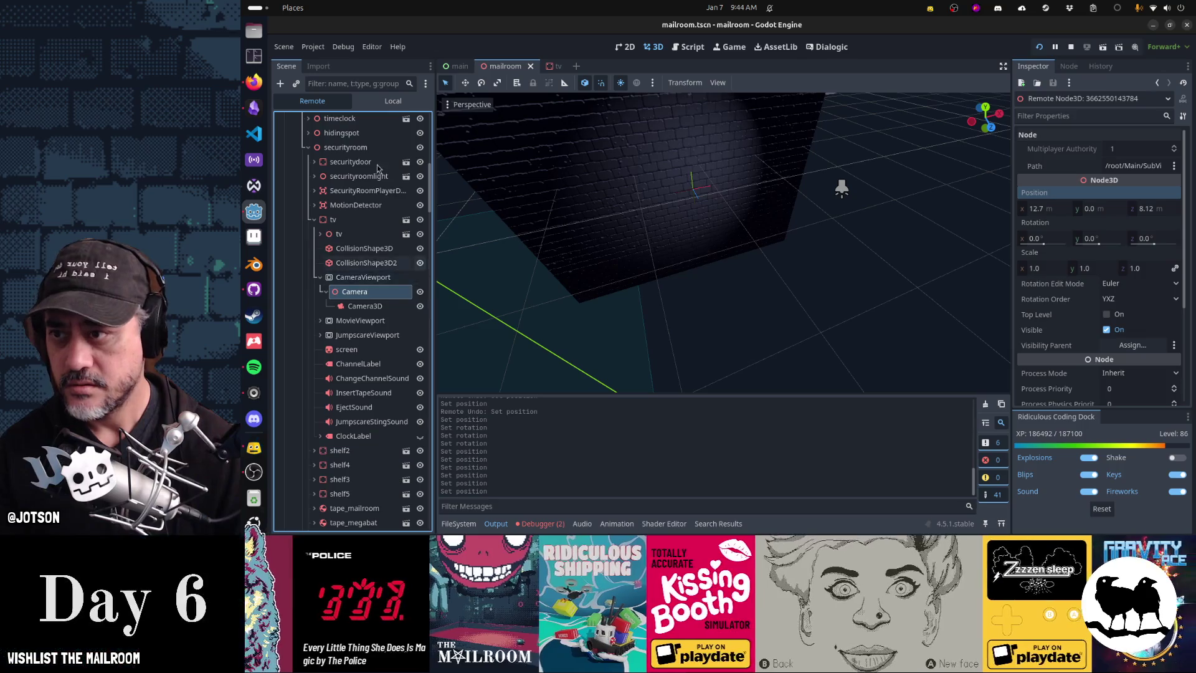
{"action": "left_click", "coordinate": [393, 101]}
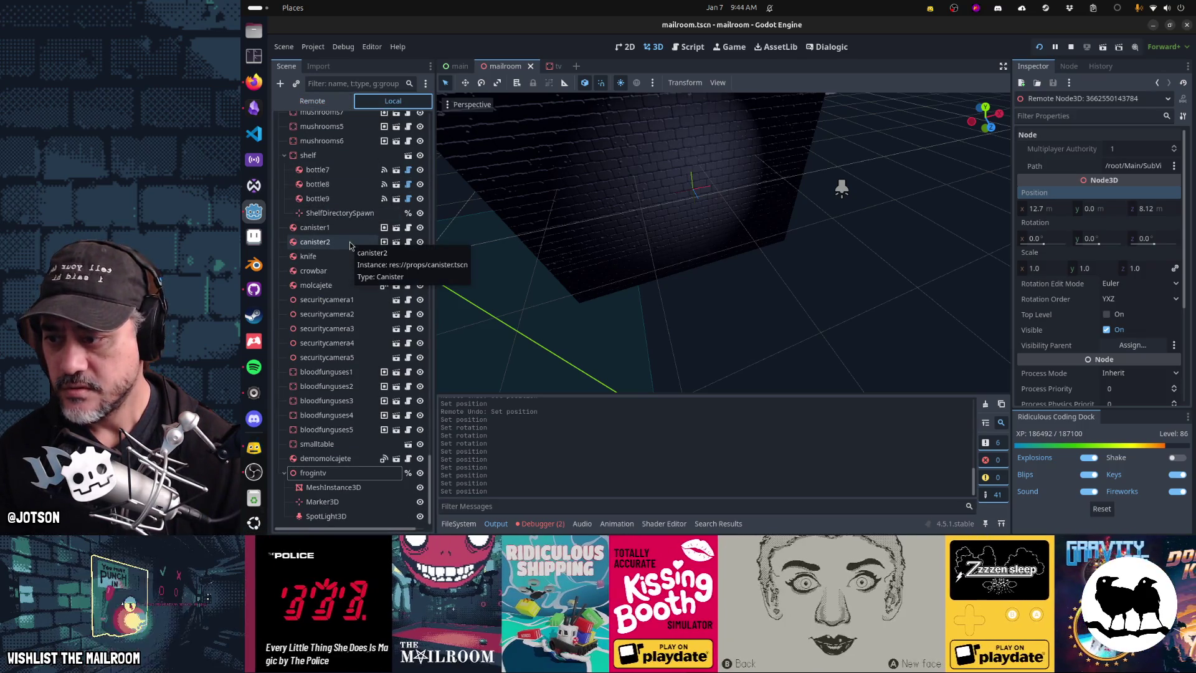
{"action": "scroll", "coordinate": [350, 249], "scroll_direction": "up", "scroll_amount": 5}
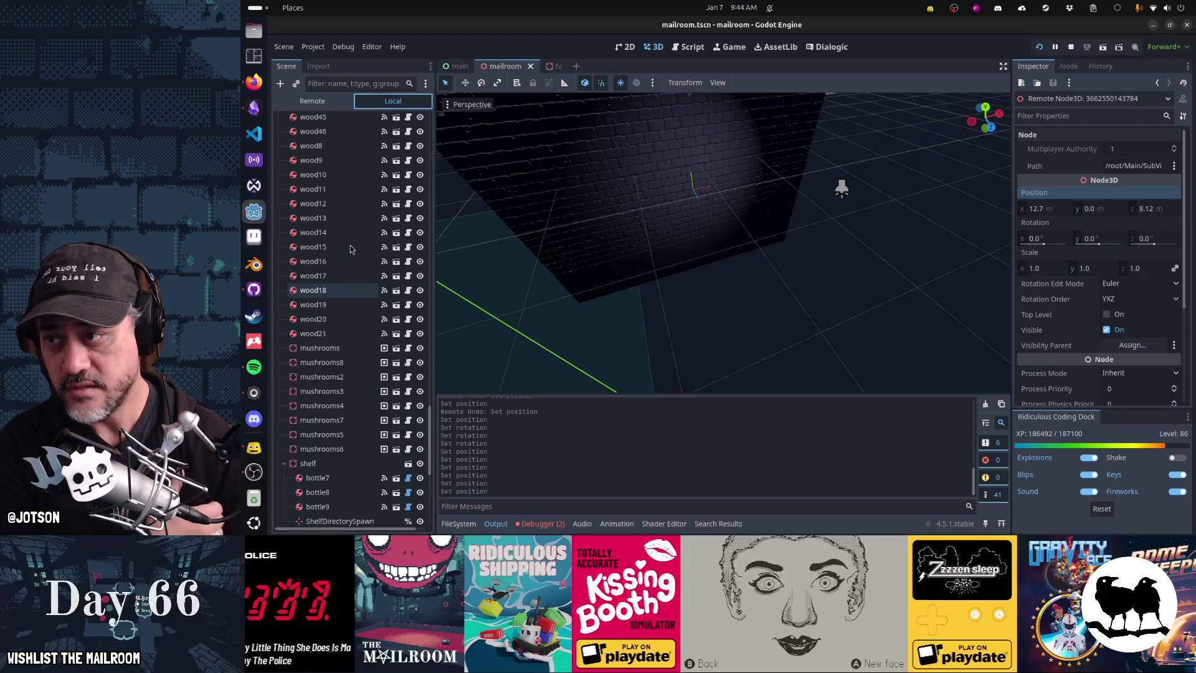
{"action": "scroll", "coordinate": [350, 249], "scroll_direction": "up", "scroll_amount": 15}
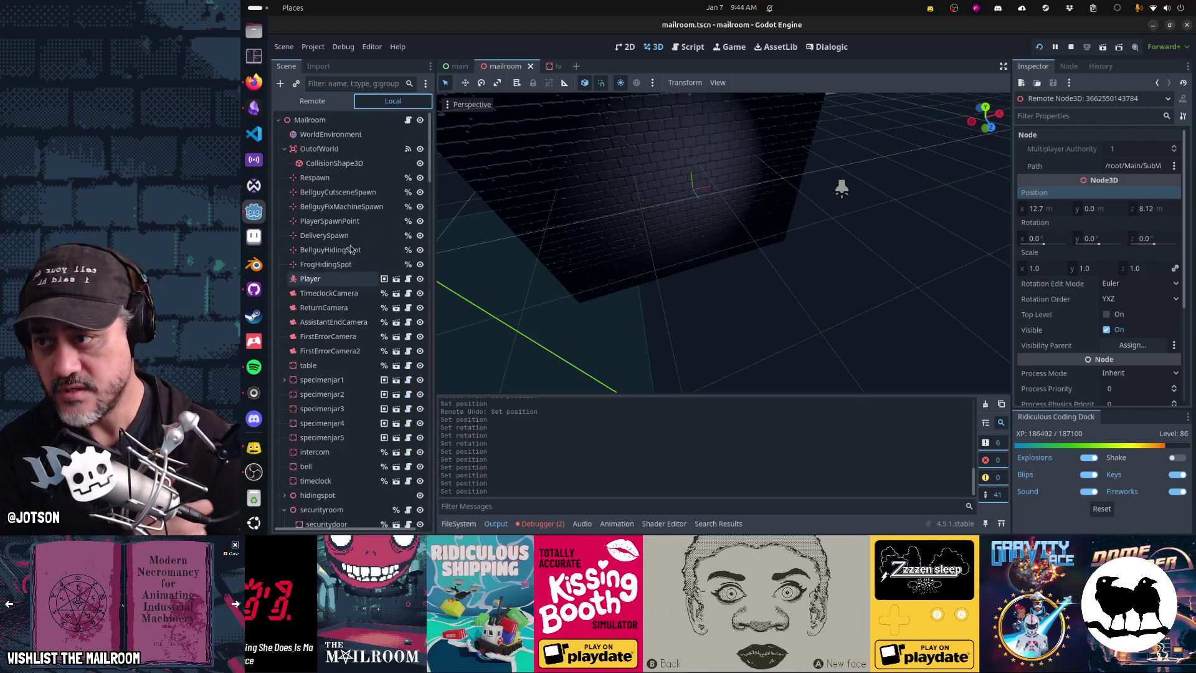
{"action": "scroll", "coordinate": [350, 249], "scroll_direction": "down", "scroll_amount": 1}
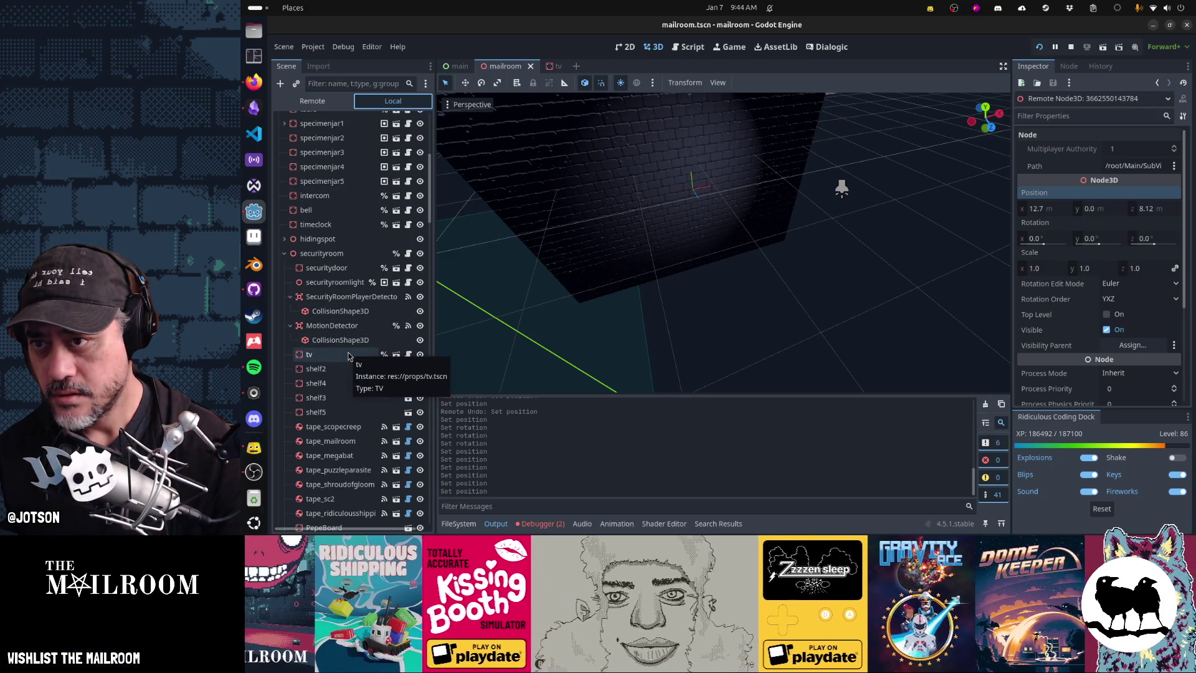
{"action": "double_click", "coordinate": [349, 356]}
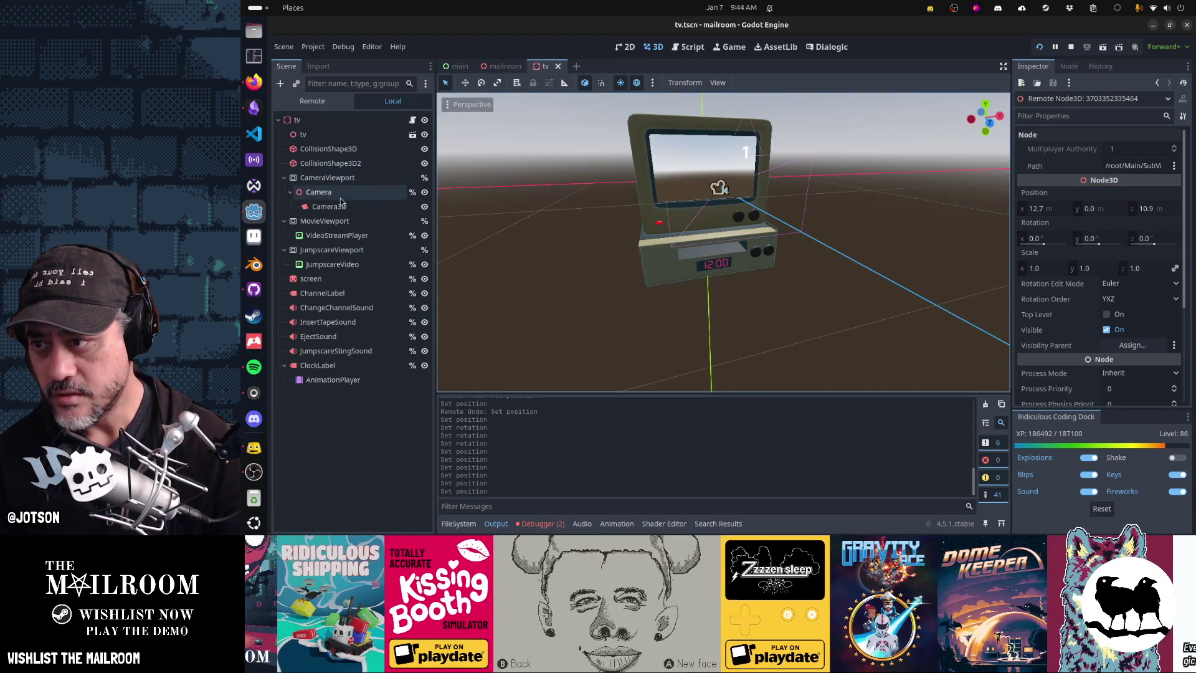
Select and frame the Camera node, compare it with Camera3D, and orbit around the TV model.
{"action": "left_click", "coordinate": [340, 199]}
{"action": "key", "text": "f"}
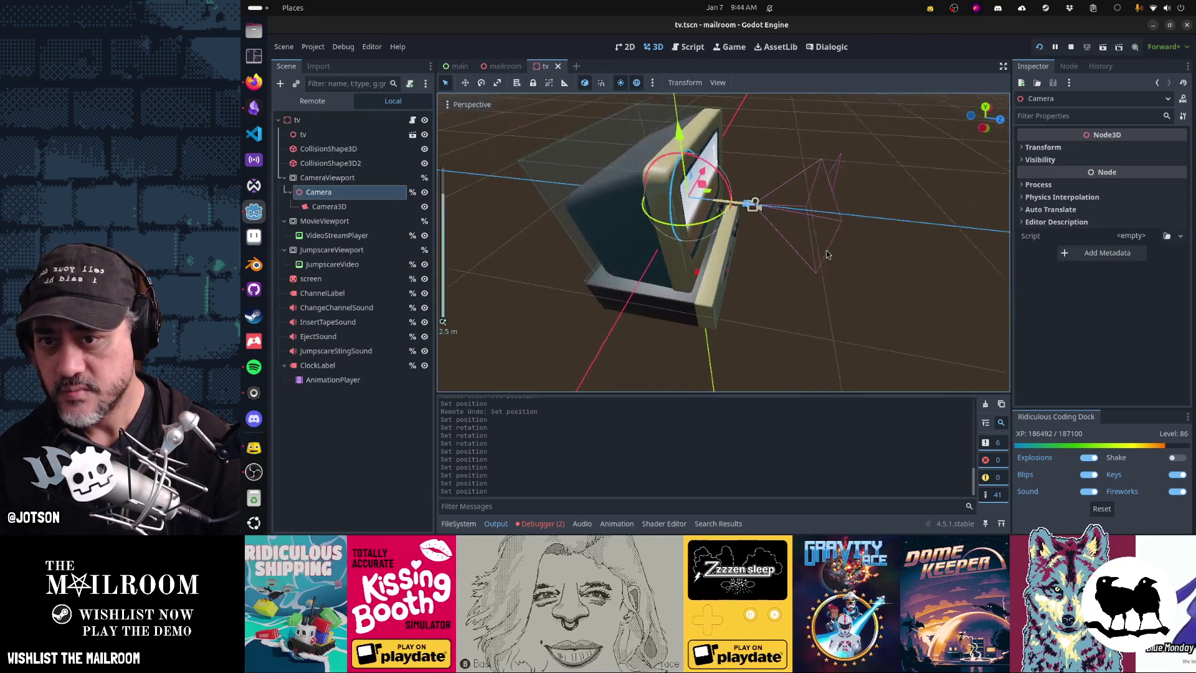
{"action": "left_click", "coordinate": [322, 207]}
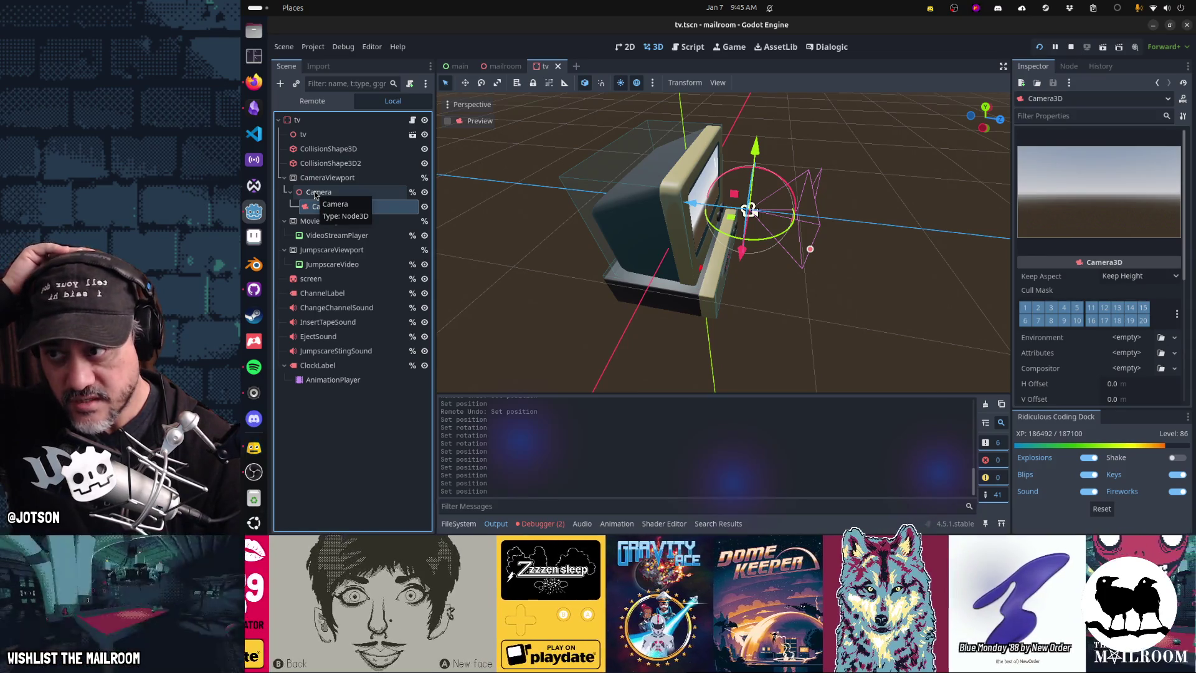
{"action": "left_click", "coordinate": [314, 195]}
{"action": "left_click", "coordinate": [318, 208]}
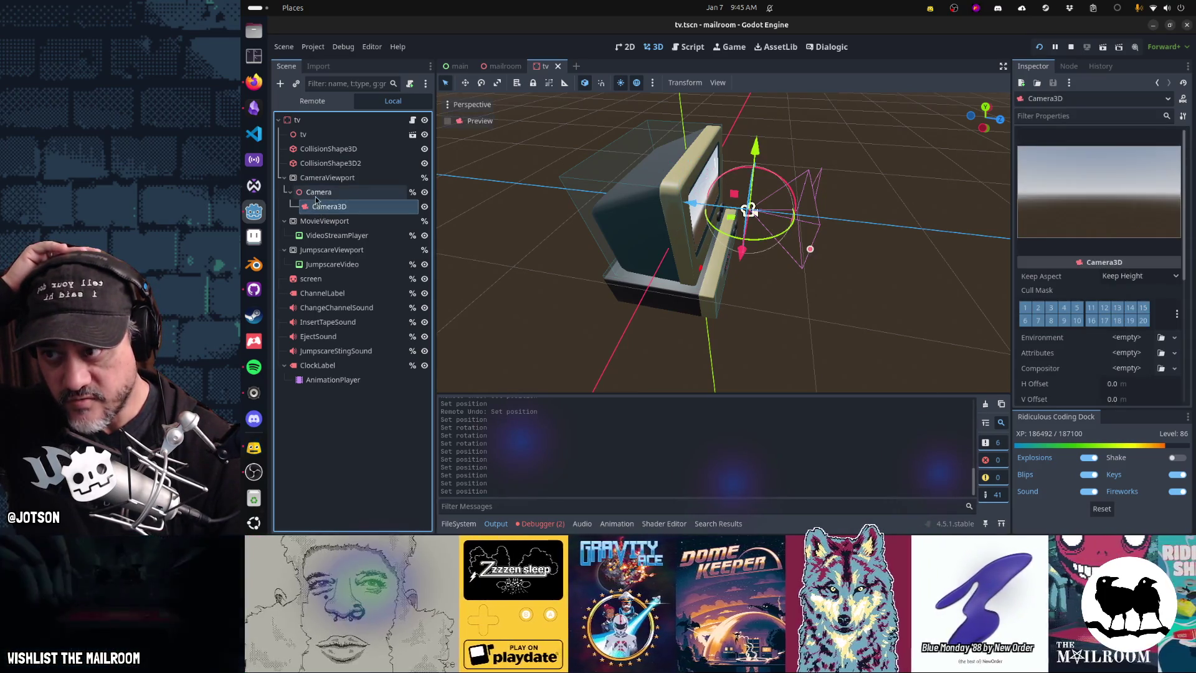
{"action": "left_click", "coordinate": [316, 196]}
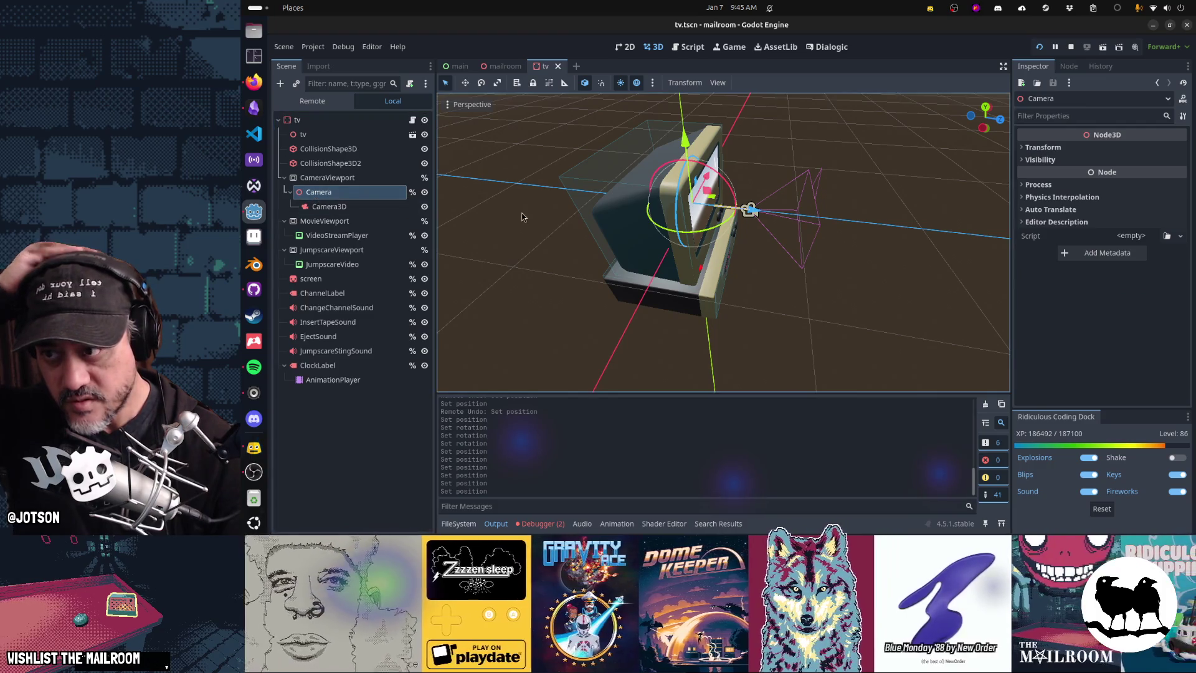
{"action": "mouse_move", "coordinate": [764, 267]}
{"action": "left_mouse_down"}
{"action": "mouse_move", "coordinate": [740, 257]}
{"action": "mouse_move", "coordinate": [731, 271]}
{"action": "left_mouse_up"}
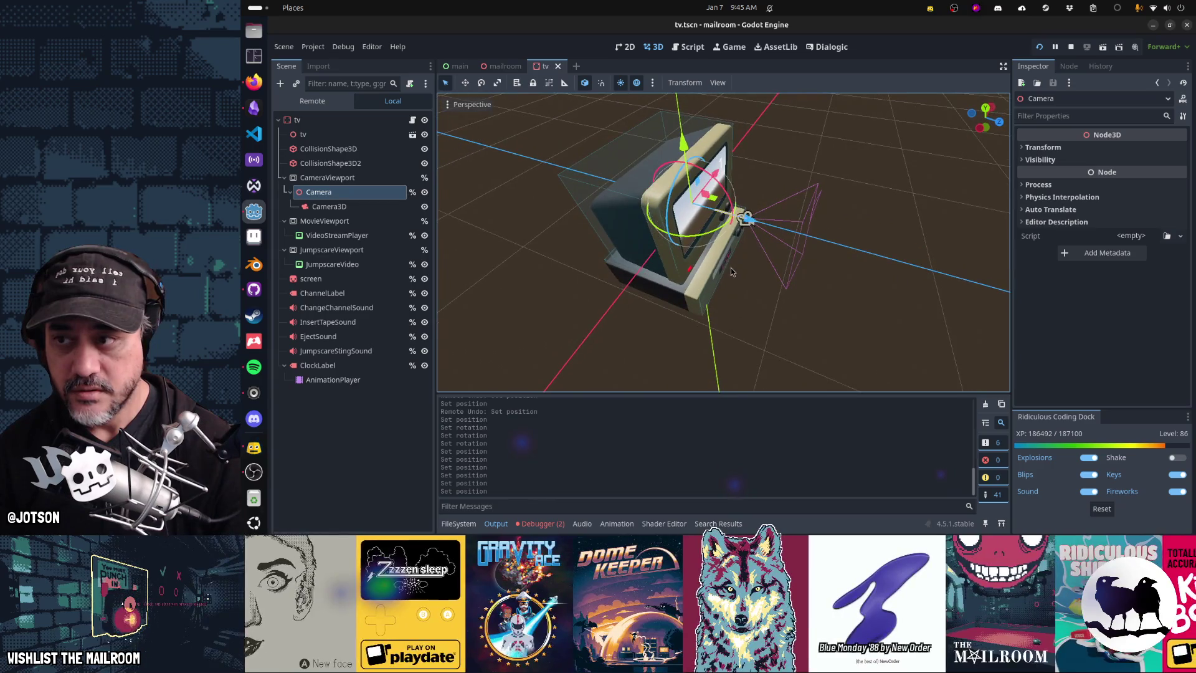
Compare the Camera, CameraViewport and Camera3D nodes and previews, then return to tv.gd at tune_channel.
{"action": "left_click", "coordinate": [361, 209]}
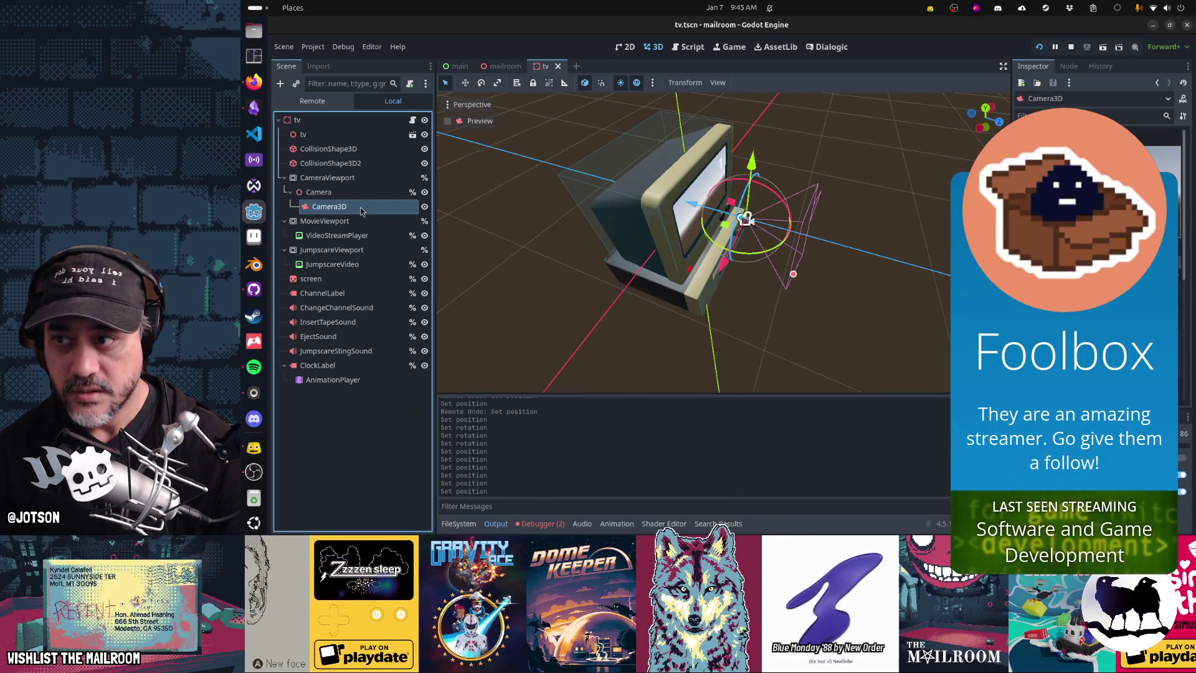
{"action": "left_click", "coordinate": [344, 194]}
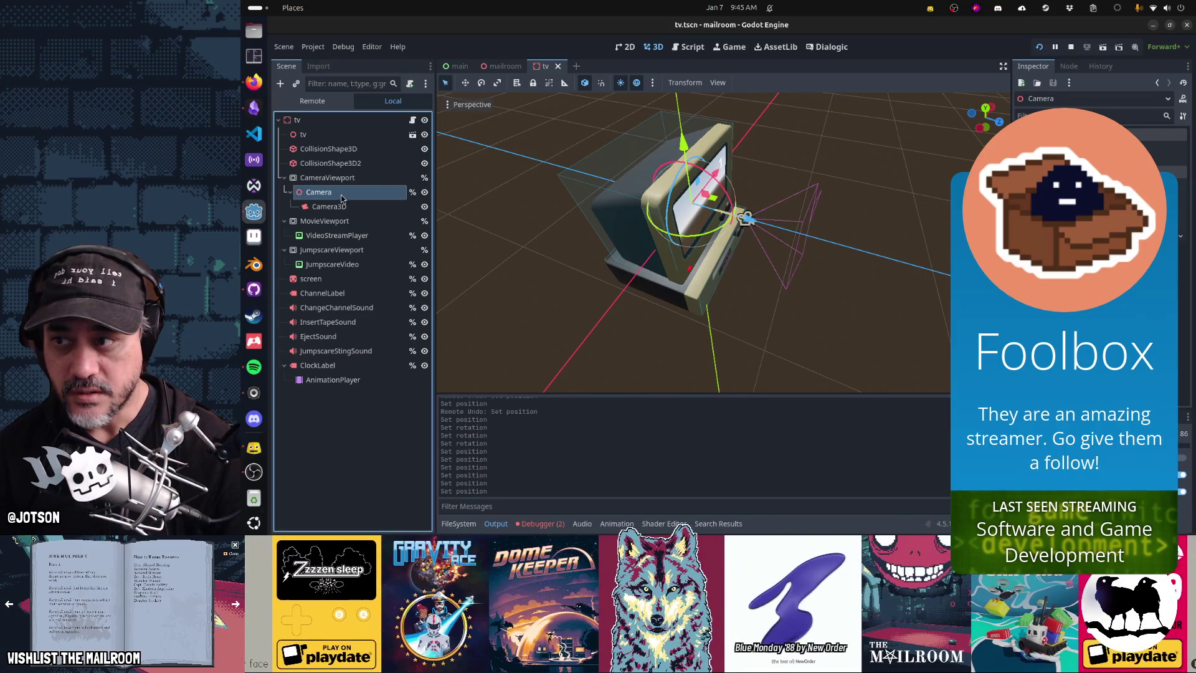
{"action": "left_click", "coordinate": [339, 182]}
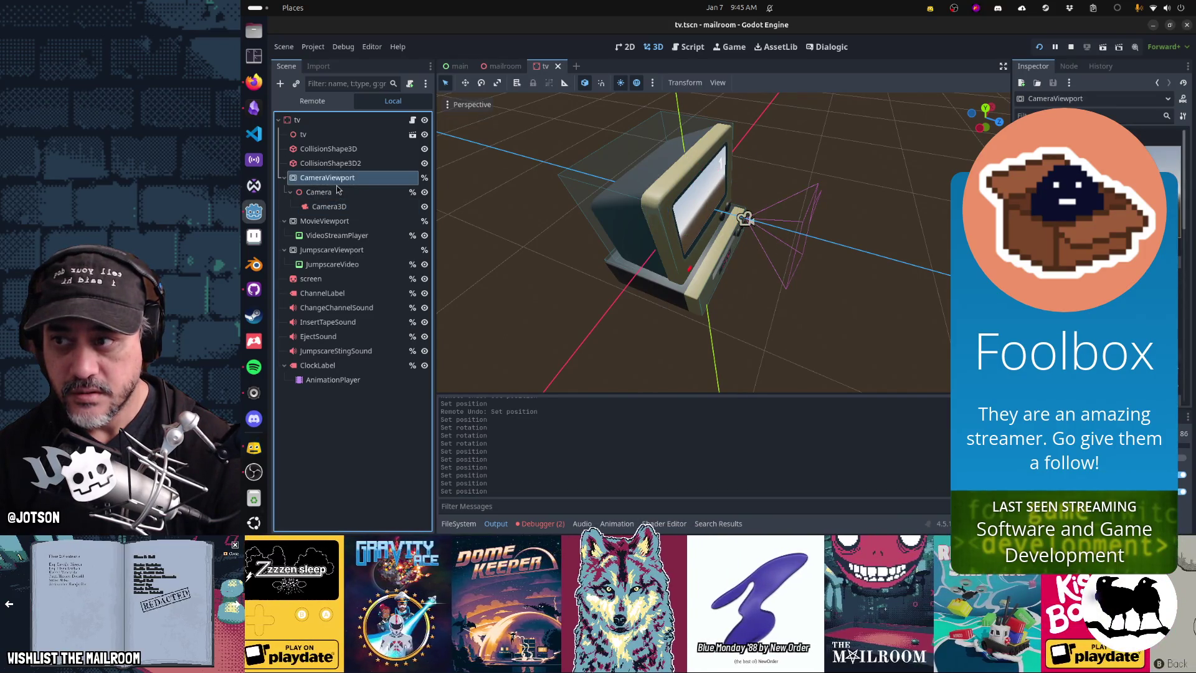
{"action": "left_click", "coordinate": [337, 192]}
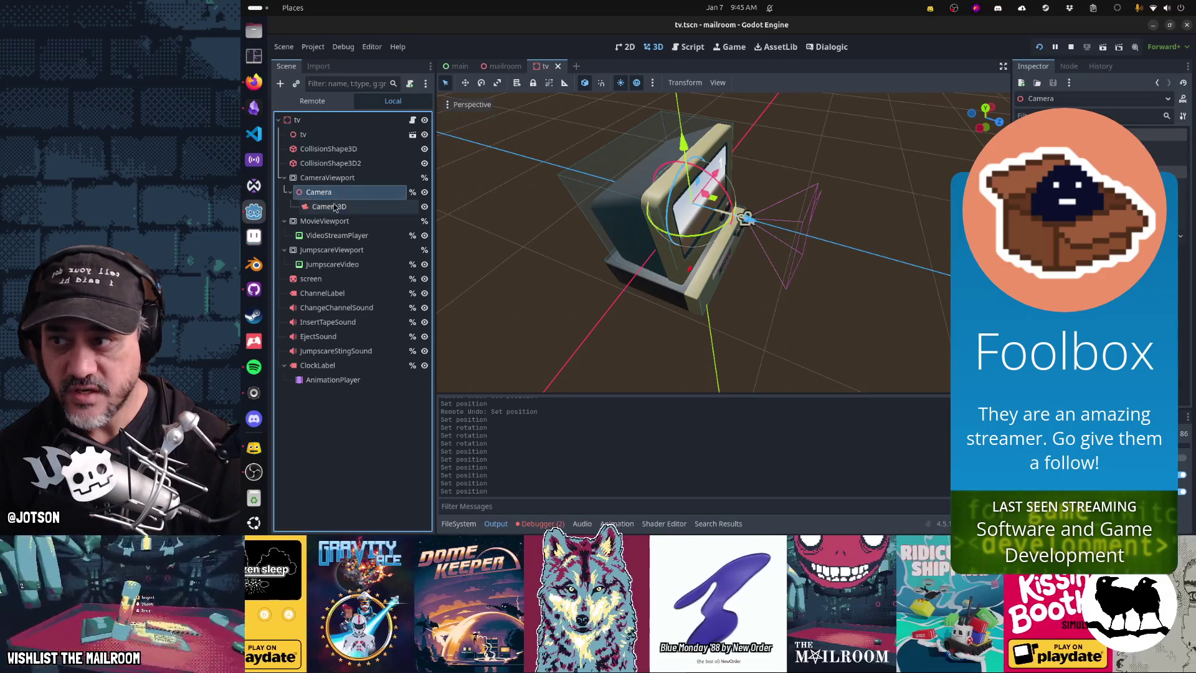
{"action": "left_click", "coordinate": [335, 208]}
{"action": "left_click", "coordinate": [336, 194]}
{"action": "left_click", "coordinate": [337, 211]}
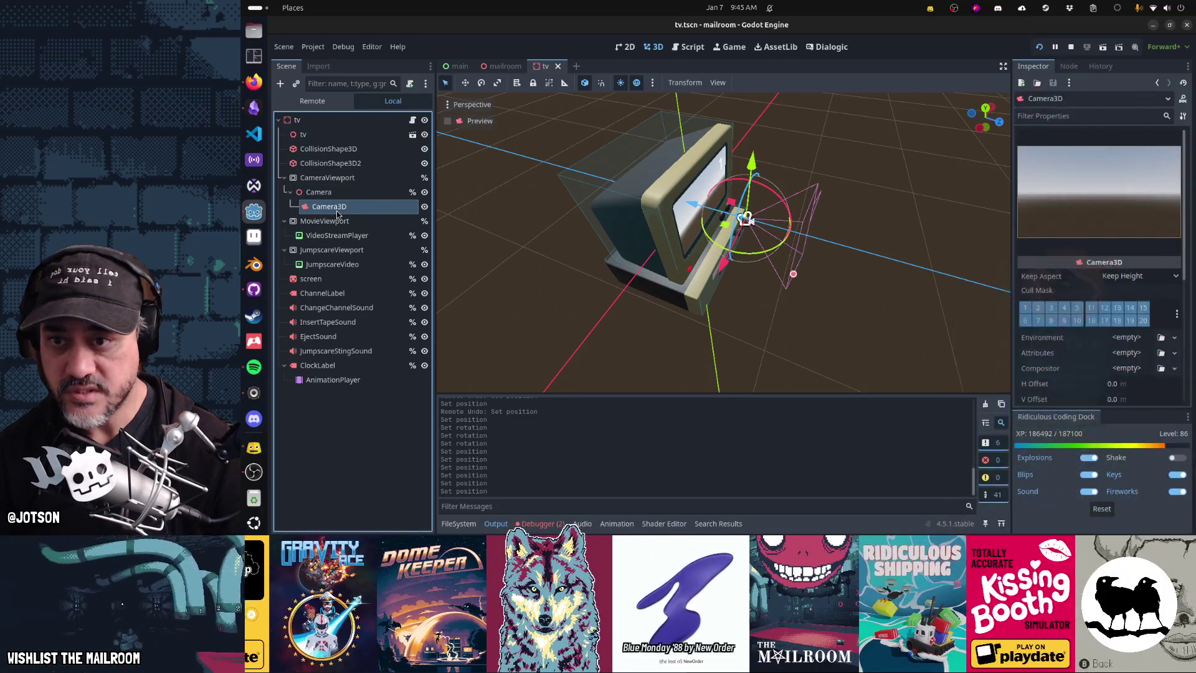
{"action": "left_click", "coordinate": [331, 197]}
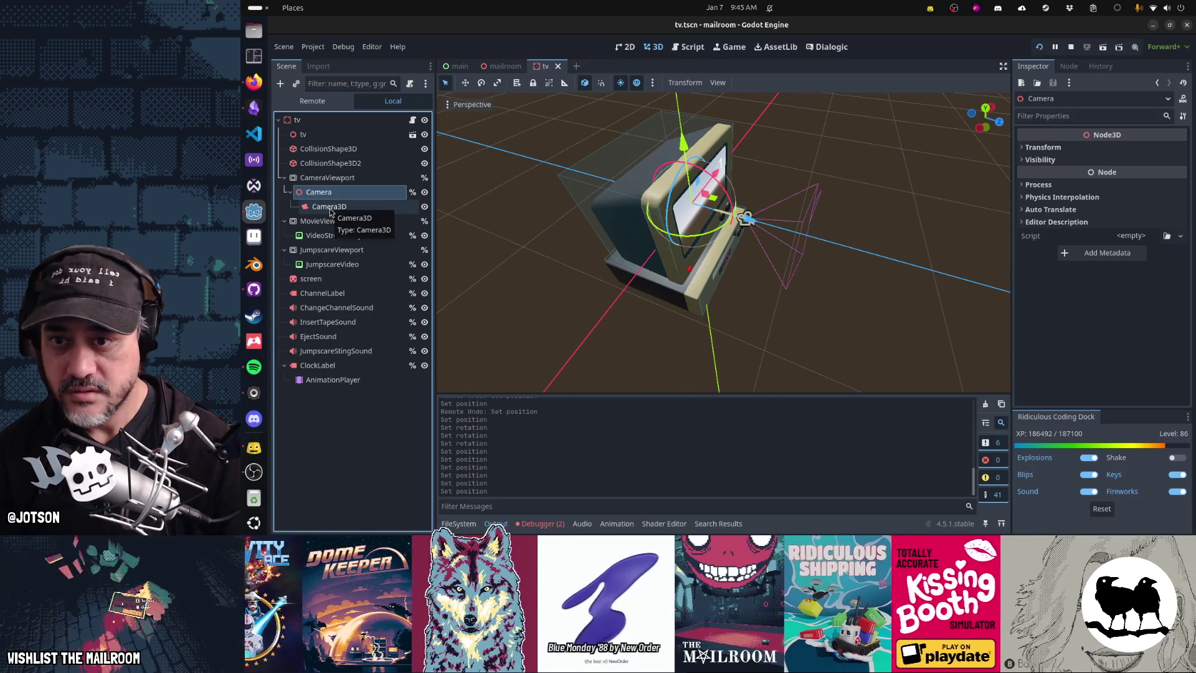
{"action": "left_click", "coordinate": [325, 208]}
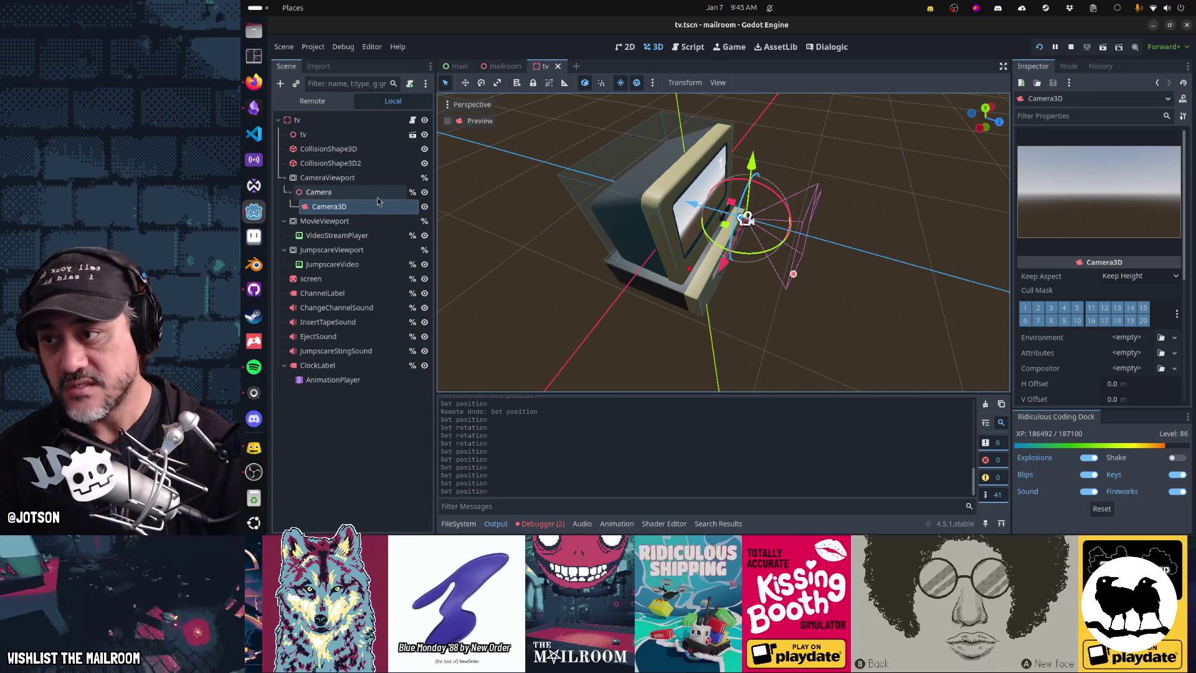
{"action": "left_click", "coordinate": [378, 196]}
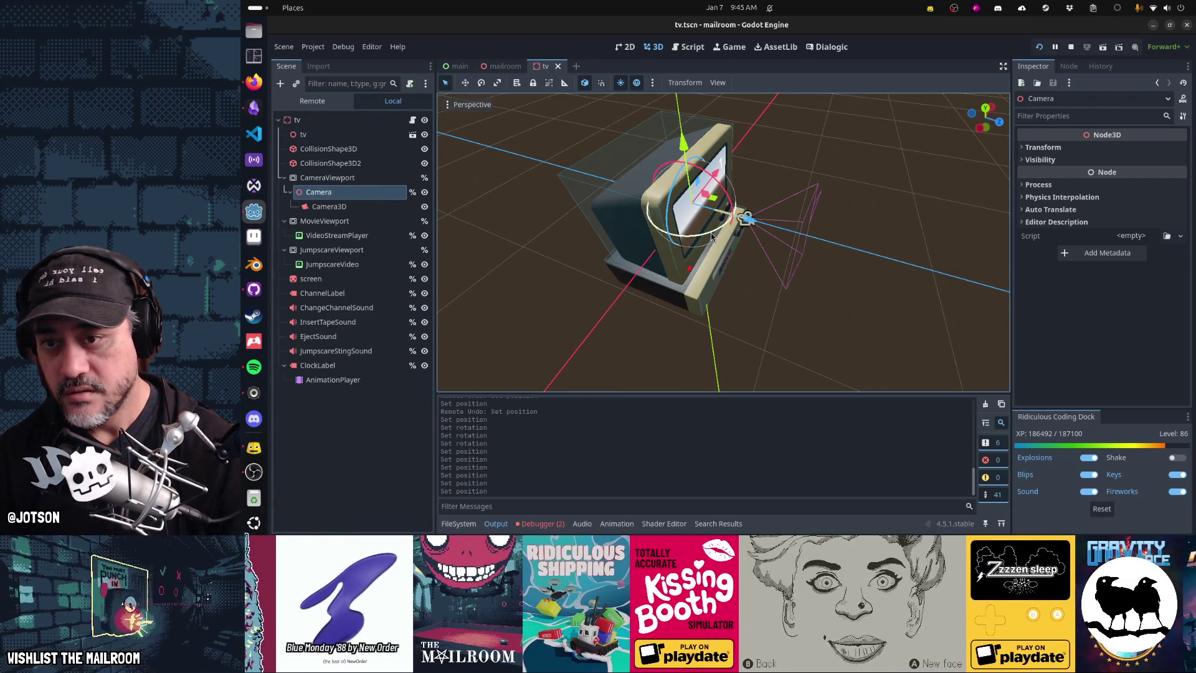
{"action": "key", "text": "ctrl+F3"}
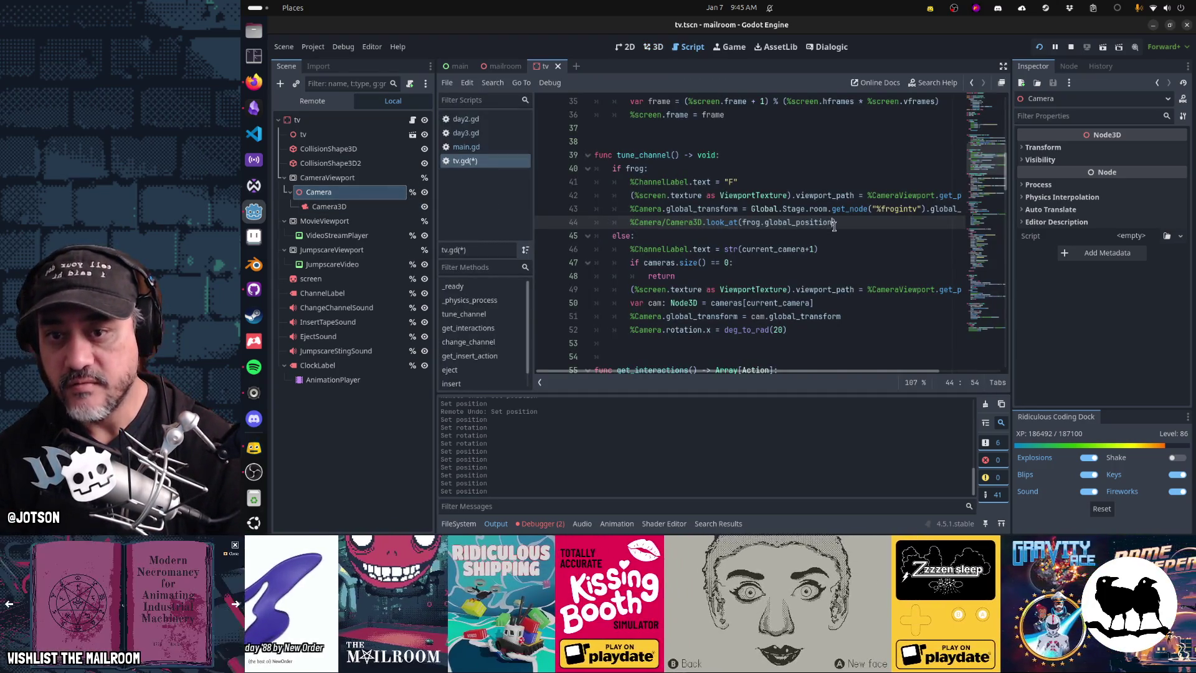
Change line 44 to %Camera.look_at(frog.global_position, Vector3.UP, true) and save tv.gd.
{"action": "type", "text": ","}
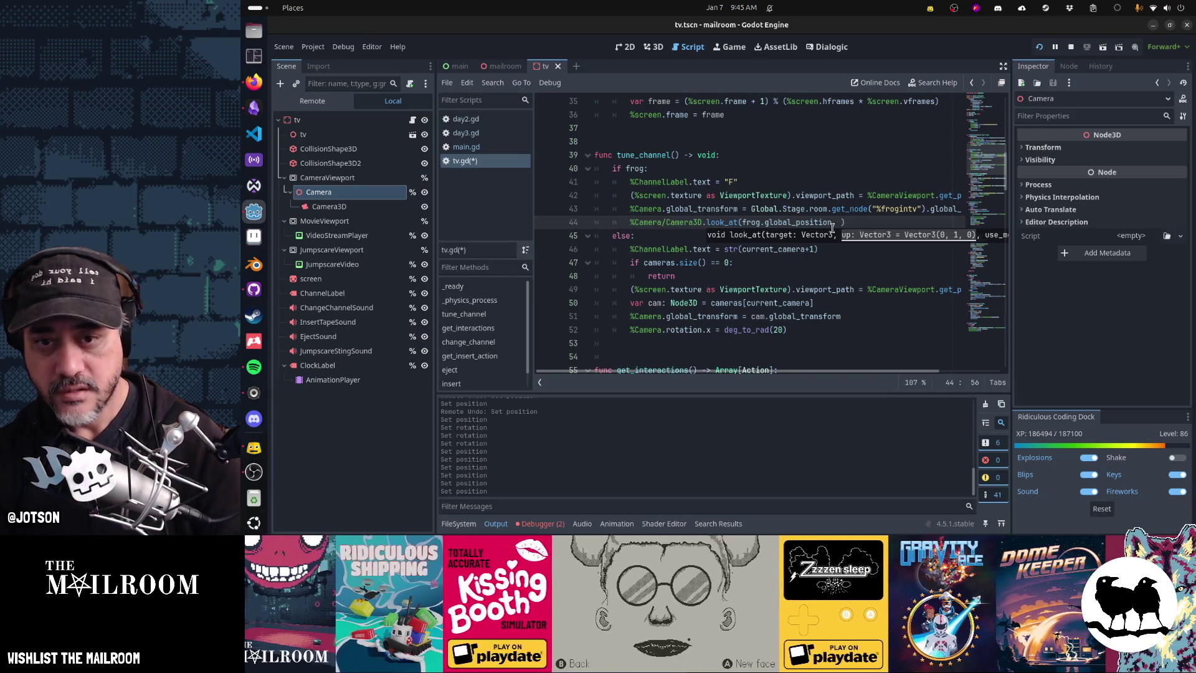
{"action": "type", "text": "tor3.UP"}
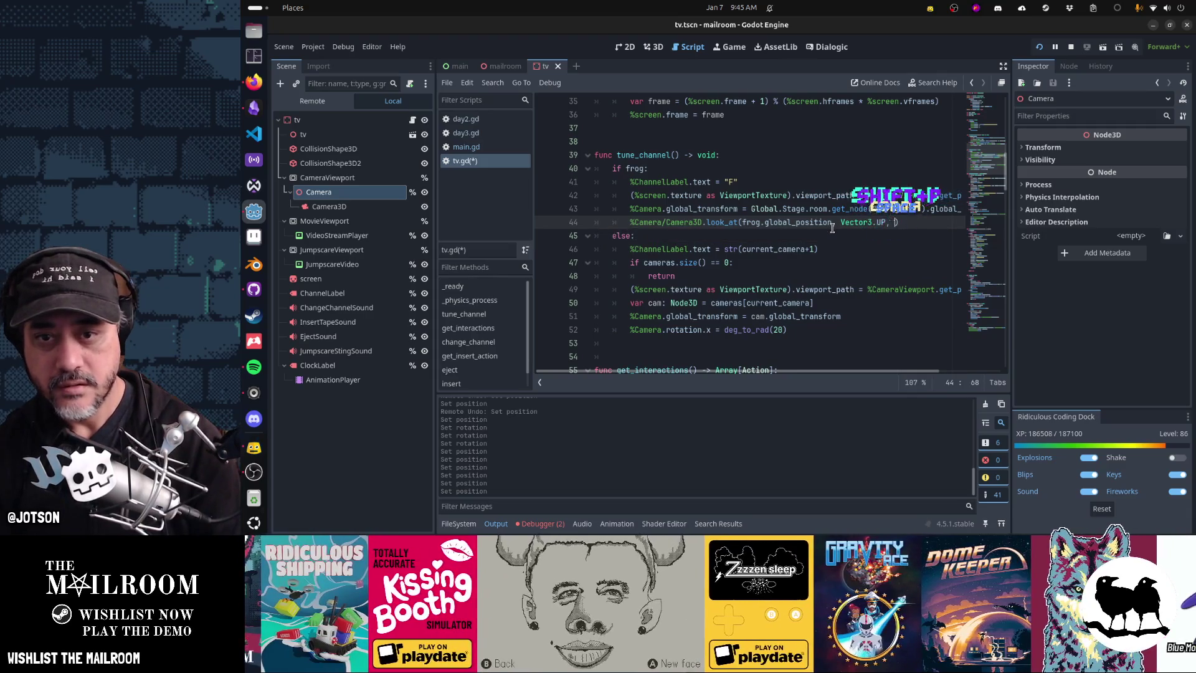
{"action": "type", "text": ", true"}
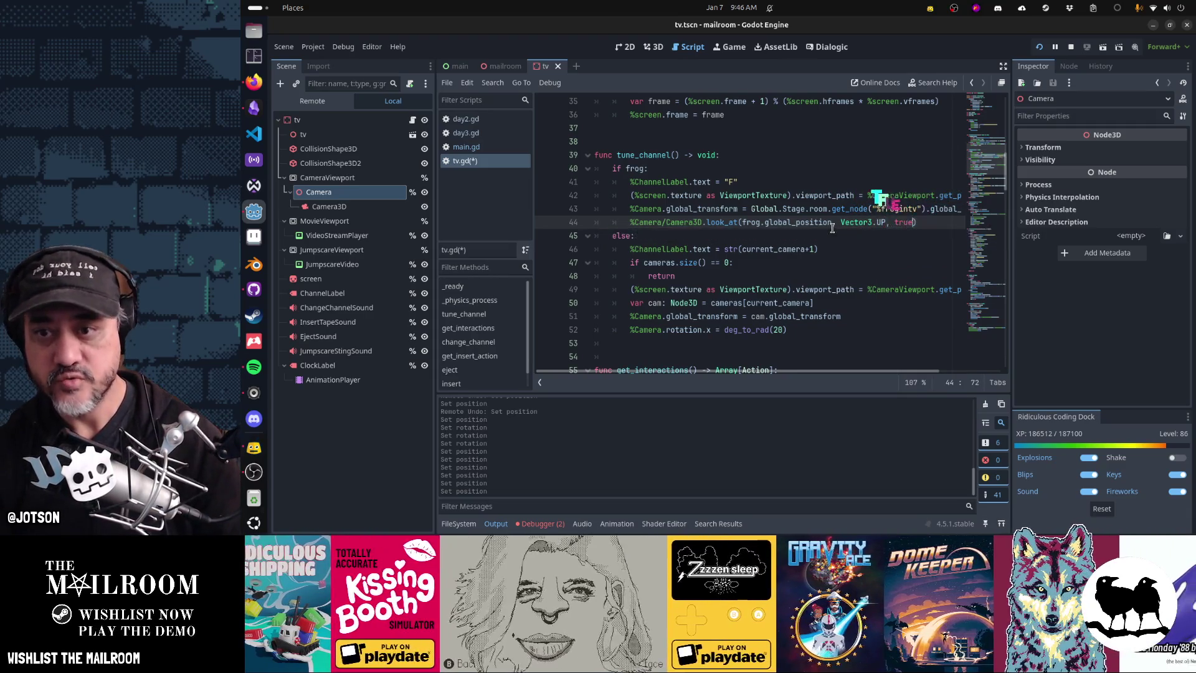
{"action": "key", "text": "BackSpace"}
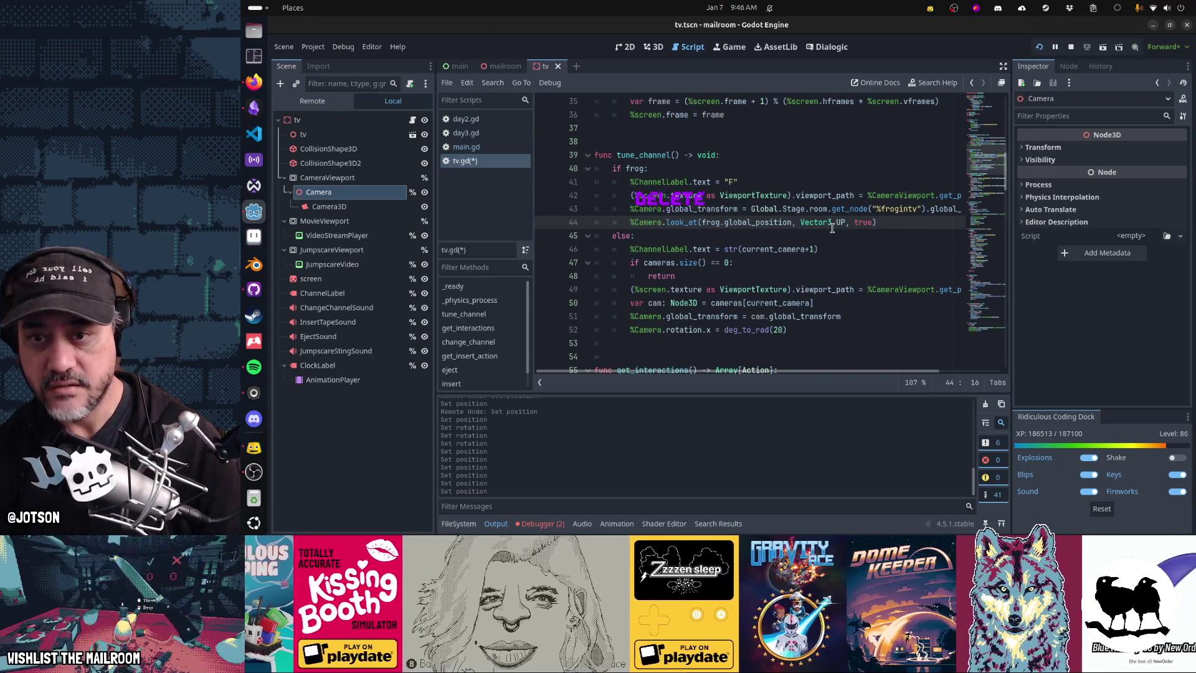
{"action": "key", "text": "ctrl+s"}
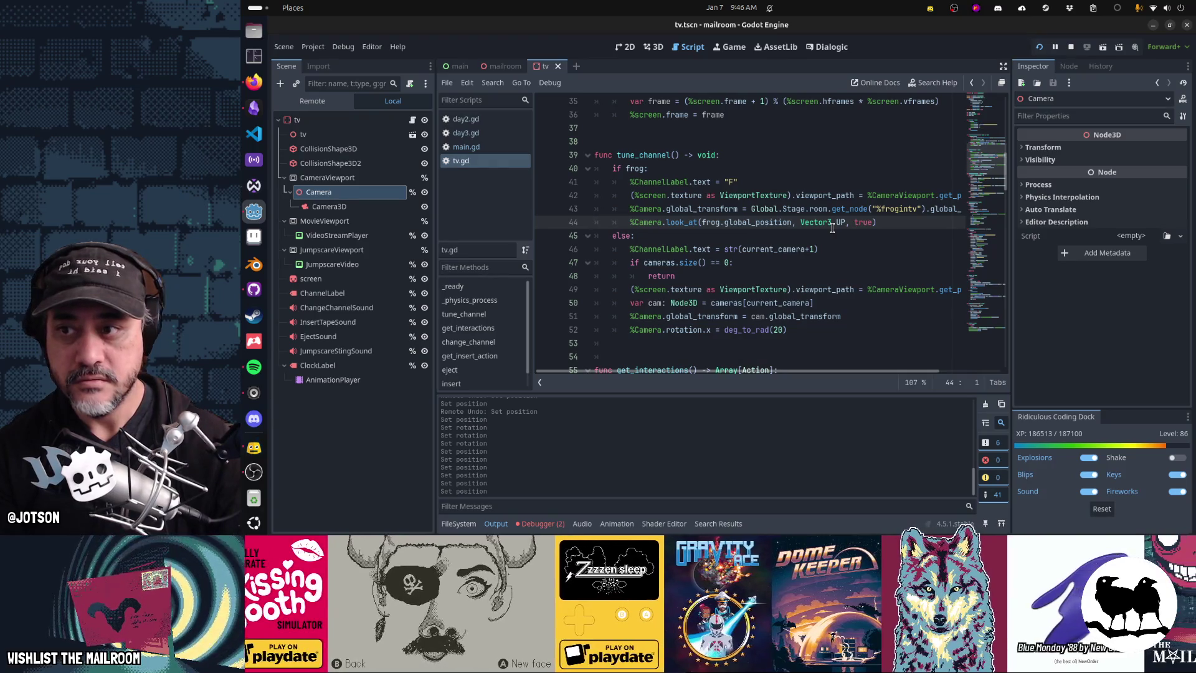
Resume the running game, eject the tape from the VCR and insert the held item.
{"action": "left_click", "coordinate": [729, 47]}
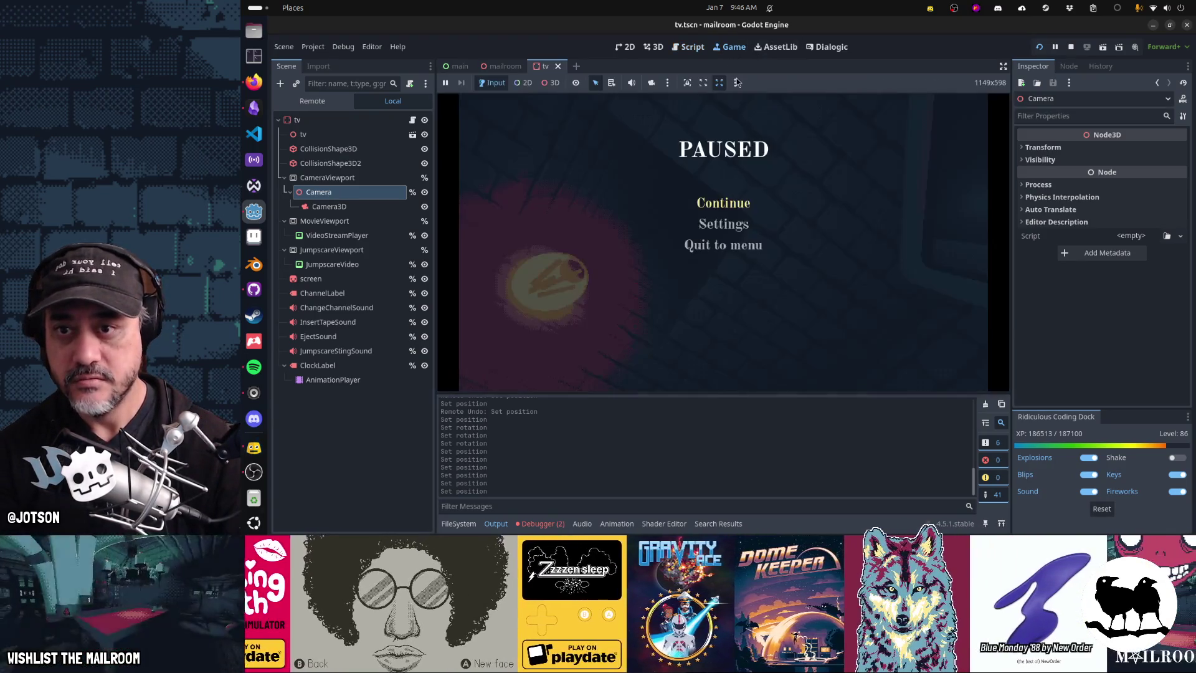
{"action": "left_click", "coordinate": [731, 205]}
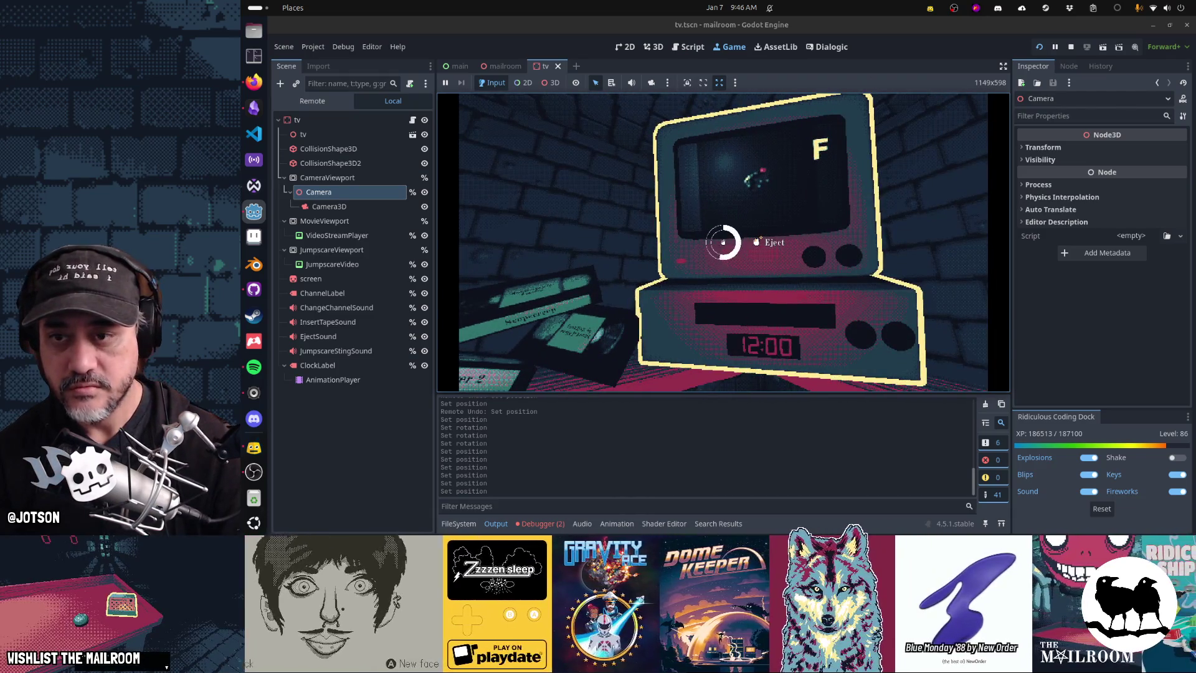
{"action": "left_click", "coordinate": [723, 242]}
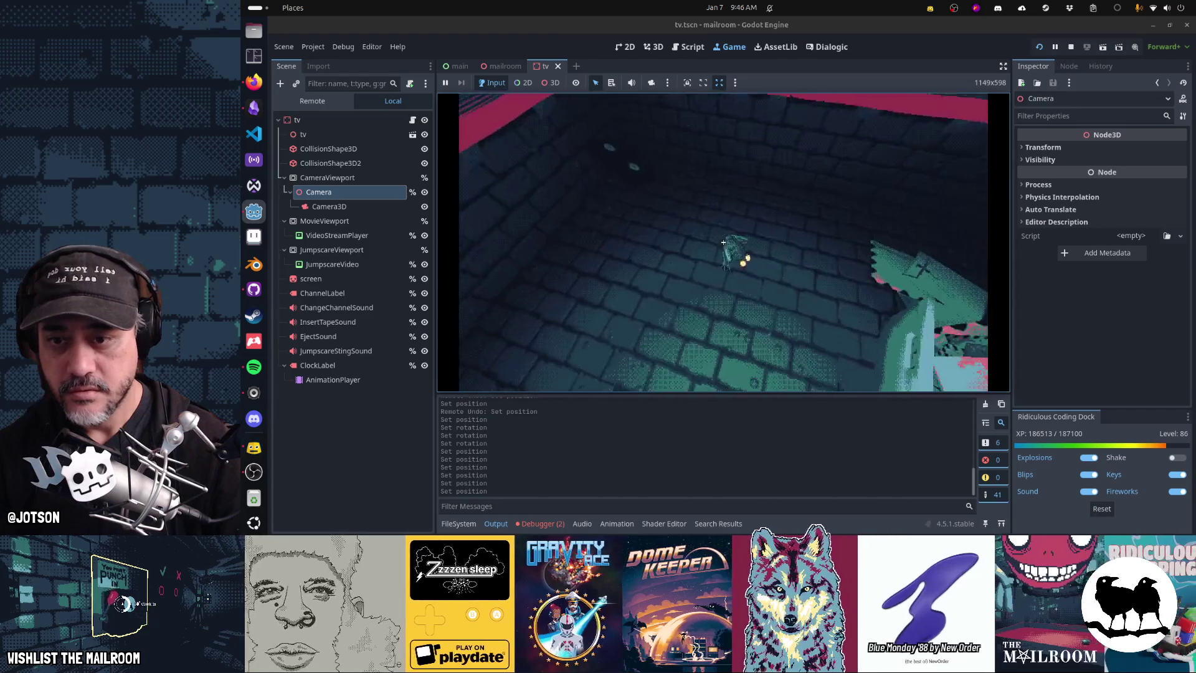
{"action": "left_click", "coordinate": [722, 242]}
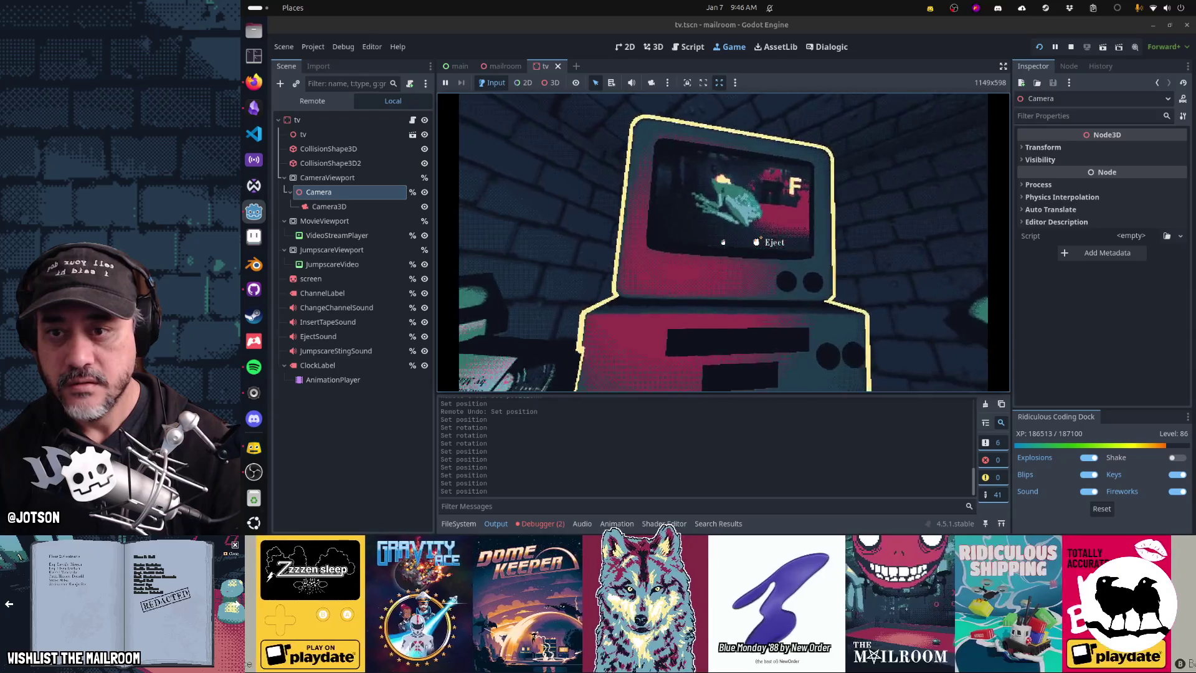
Eject, pick up and reinsert the frog, eject it again, then pause and return to tv.gd.
{"action": "left_click", "coordinate": [723, 242]}
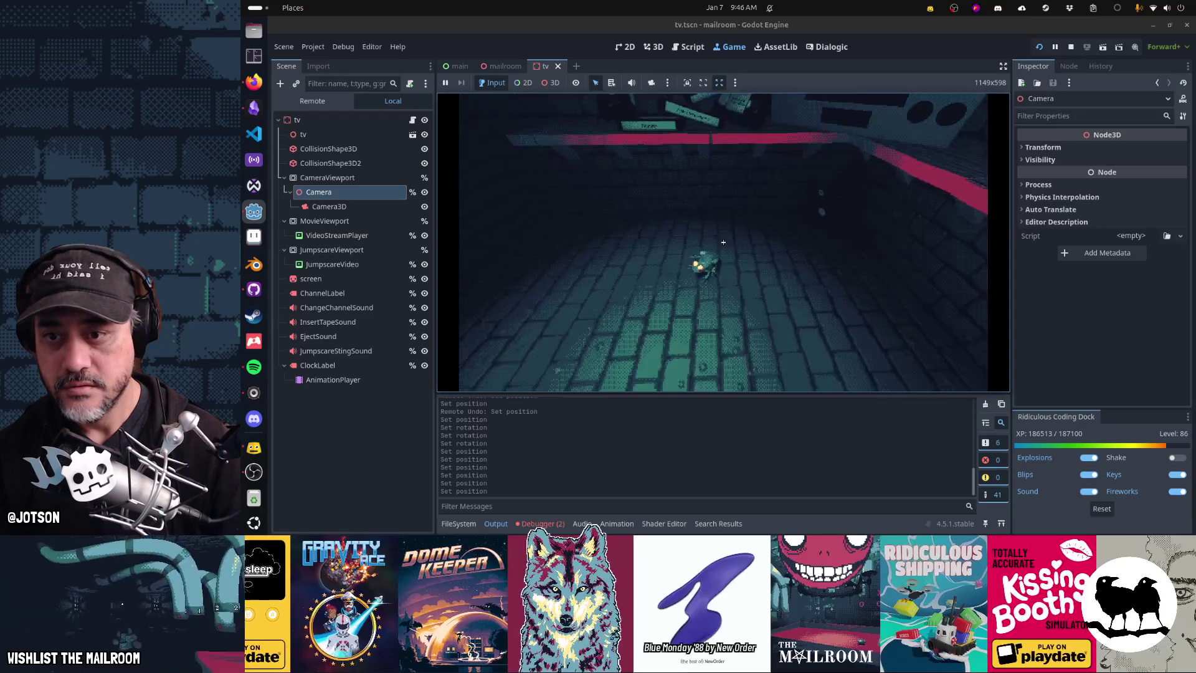
{"action": "left_click", "coordinate": [723, 242]}
{"action": "left_click", "coordinate": [723, 242]}
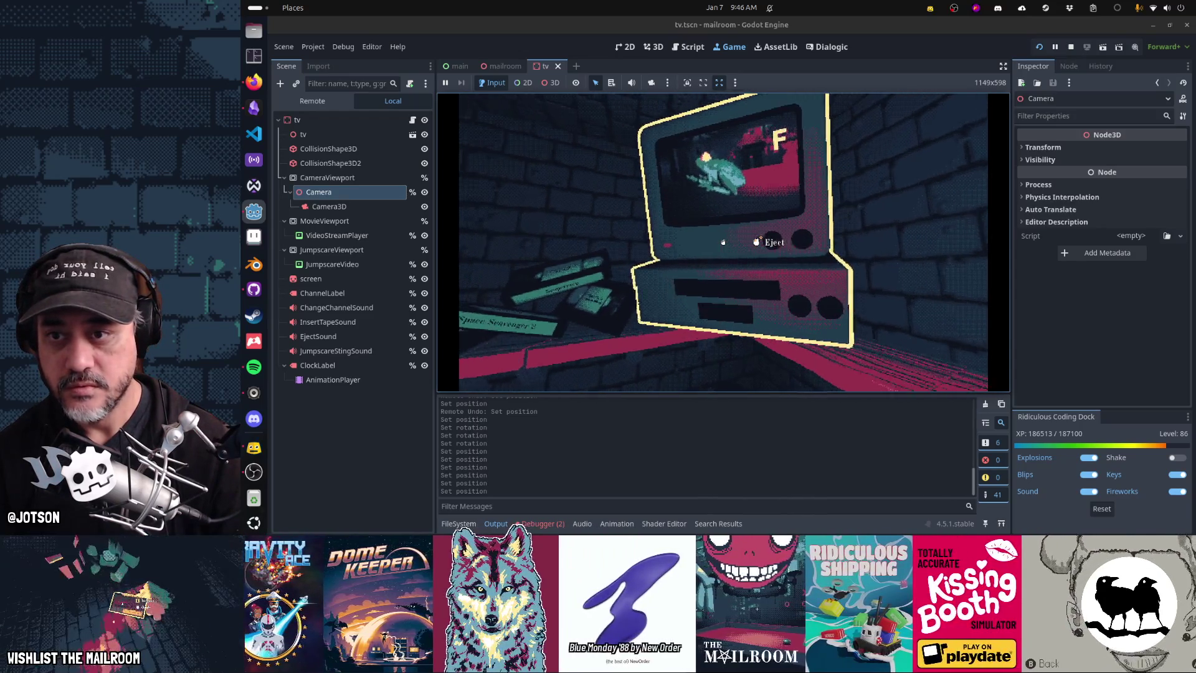
{"action": "left_click", "coordinate": [723, 241]}
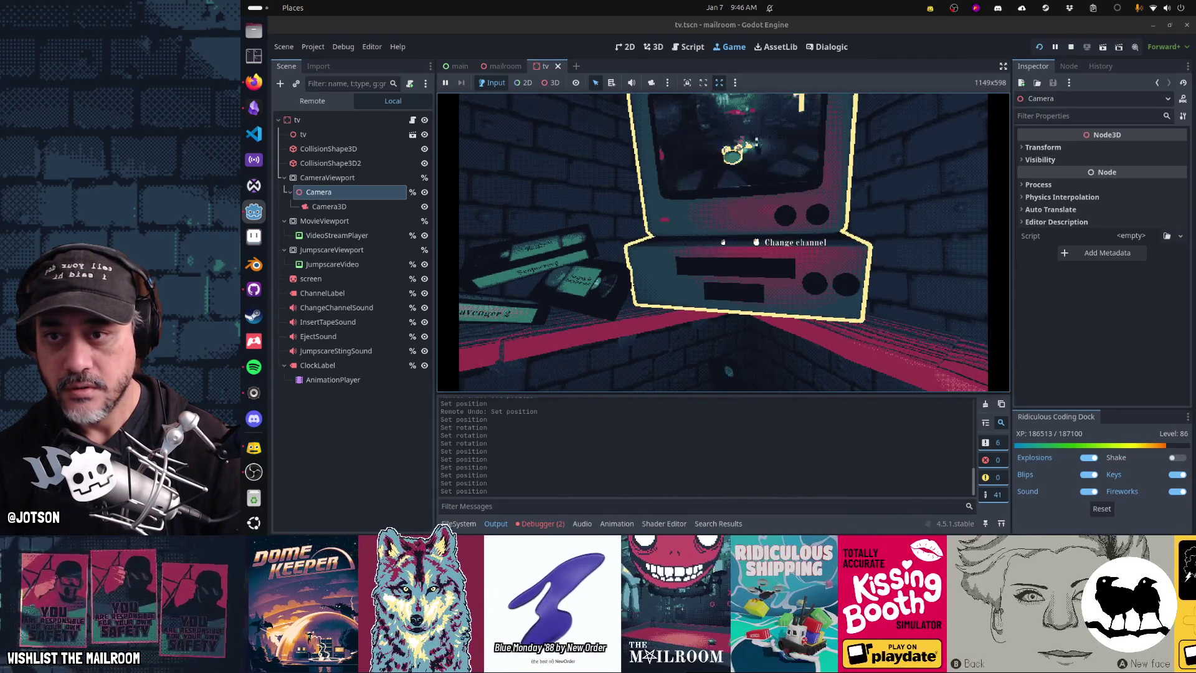
{"action": "key", "text": "Escape"}
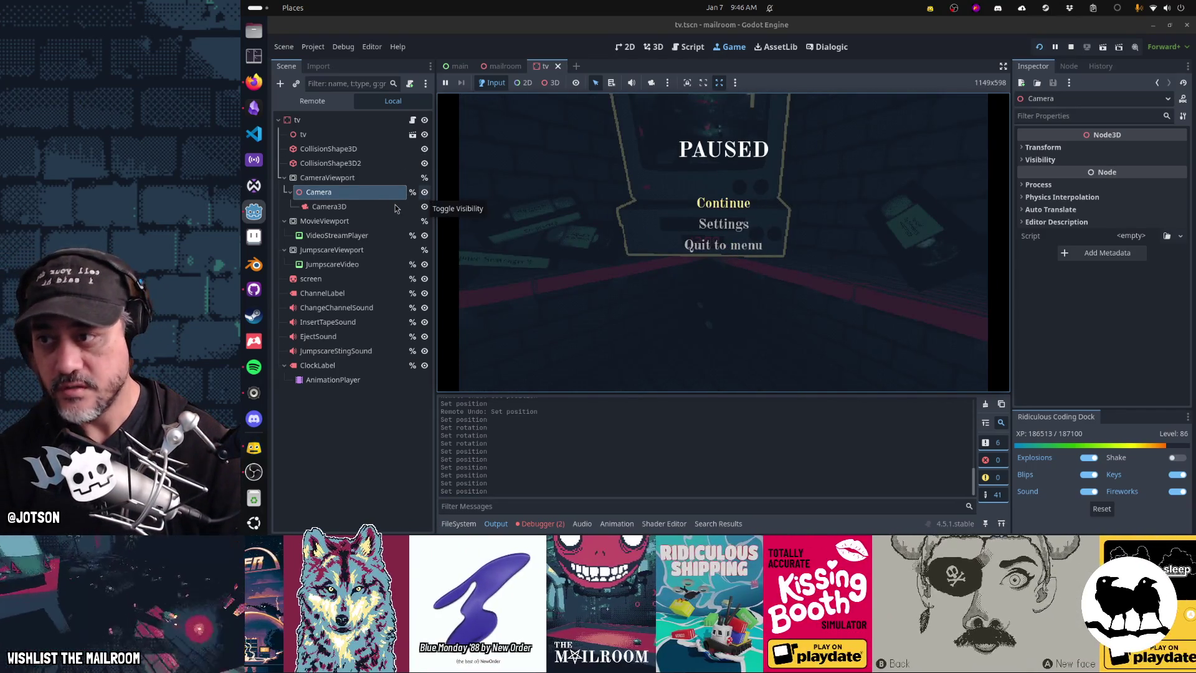
{"action": "left_click", "coordinate": [689, 49]}
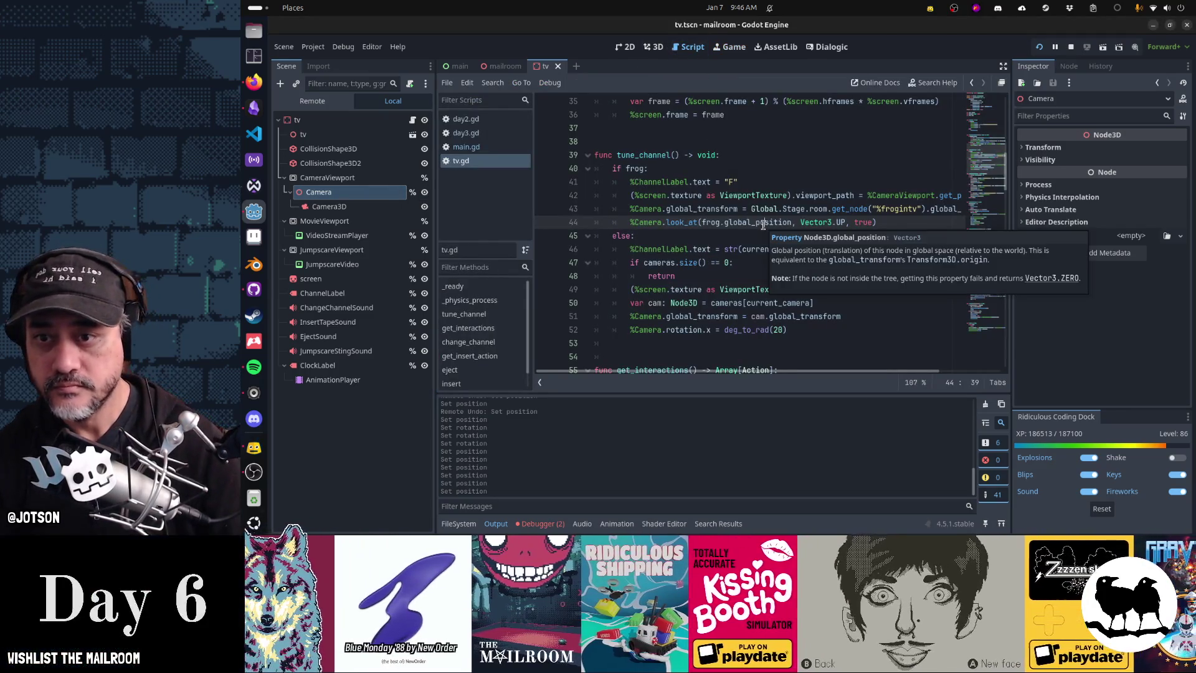
Add line 45 frog.look_at(%Camera.global_position) and test inserting the frog into the VCR.
{"action": "key", "text": "End"}
{"action": "key", "text": "Return"}
{"action": "type", "text": "og.loo"}
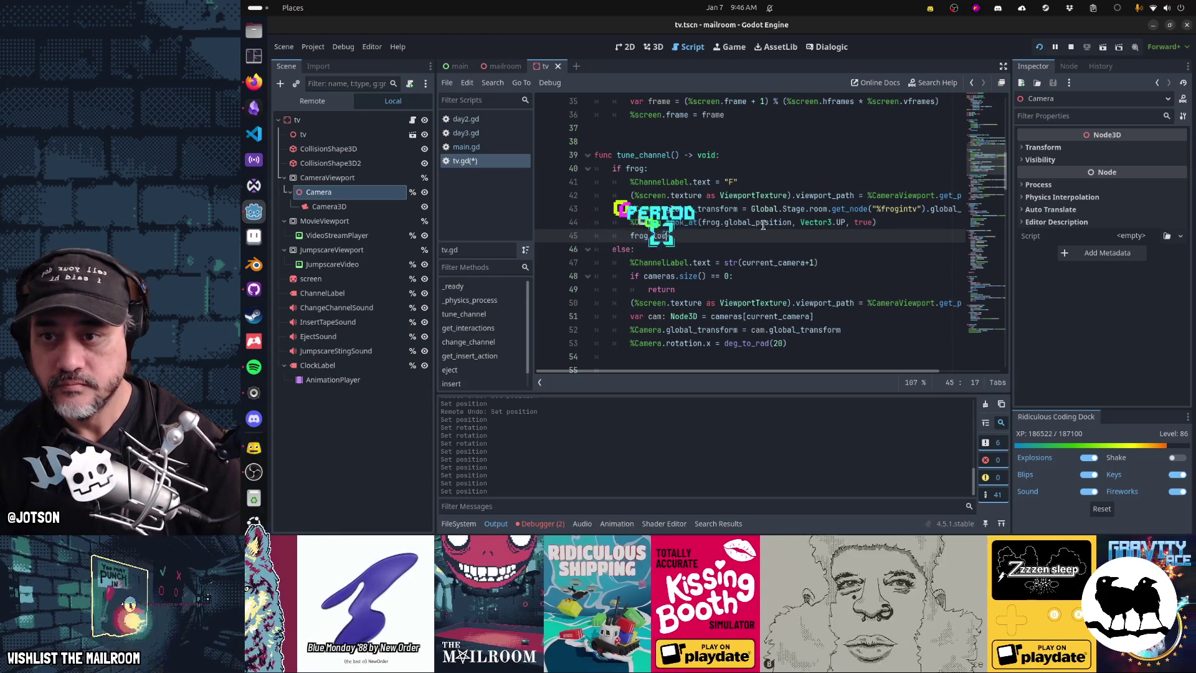
{"action": "type", "text": "k_at"}
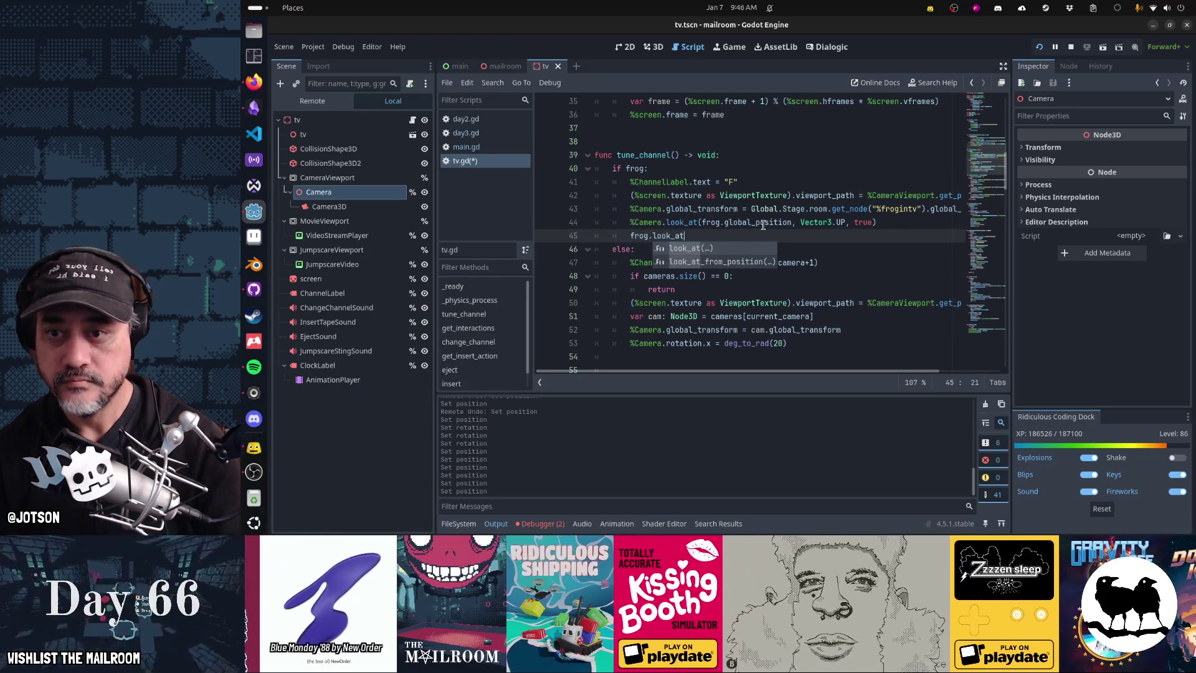
{"action": "type", "text": "(%Camera.global_position"}
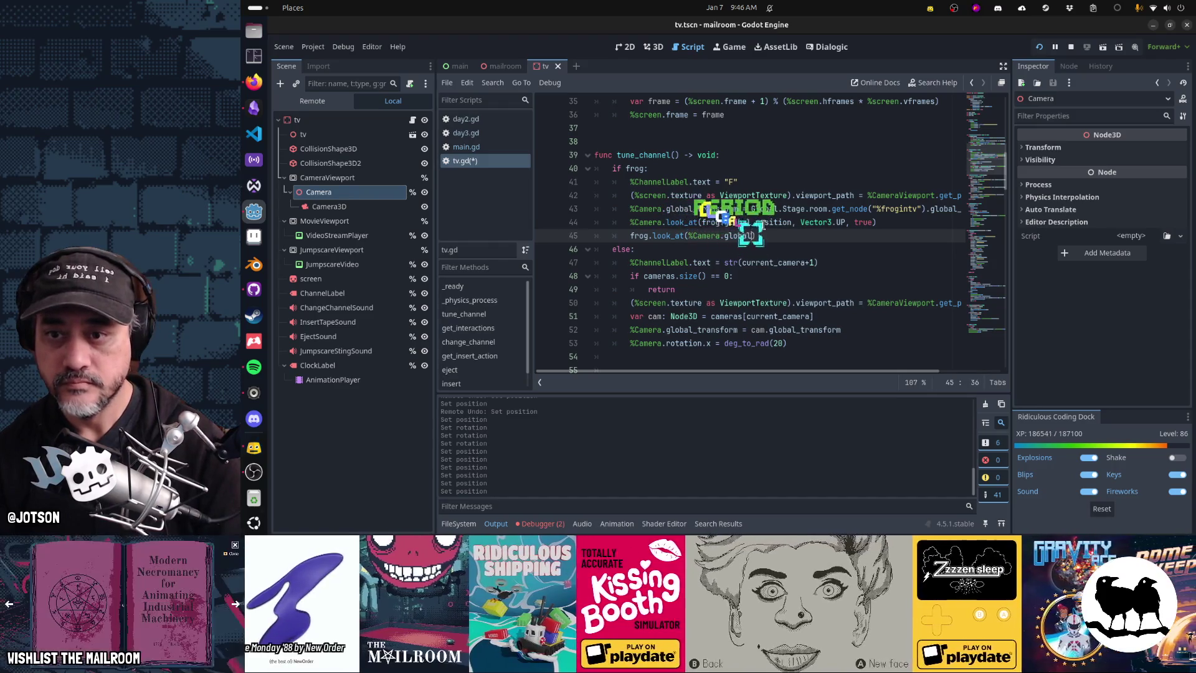
{"action": "key", "text": "ctrl+F4"}
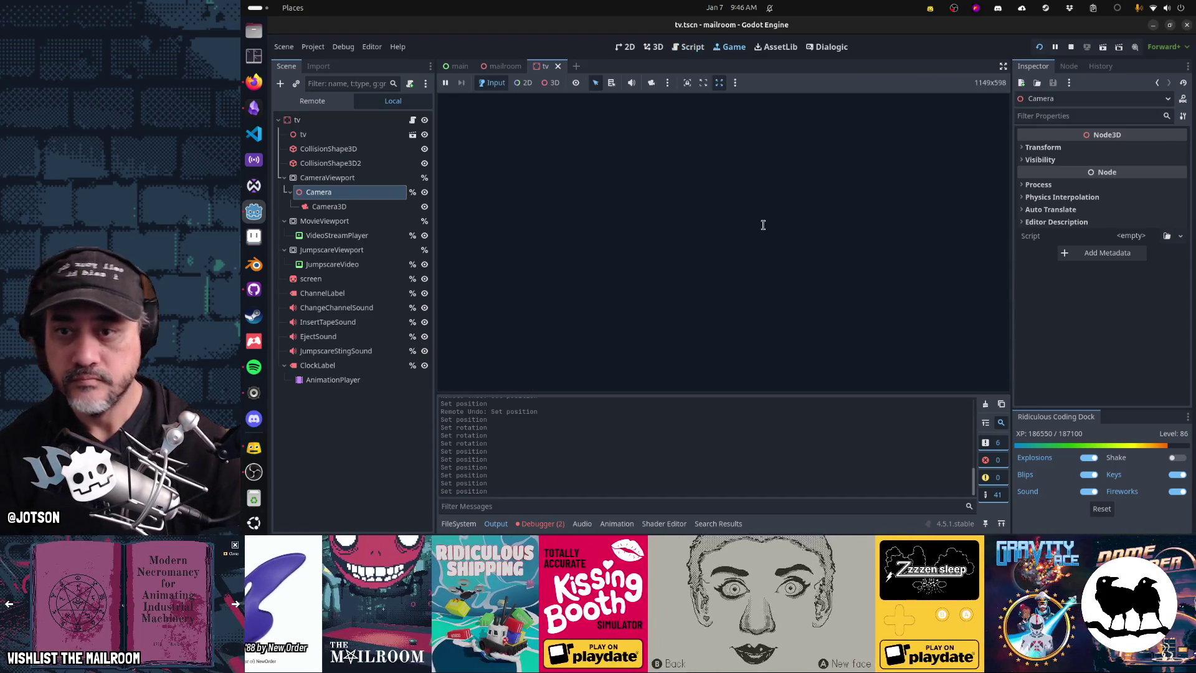
{"action": "left_click", "coordinate": [723, 241]}
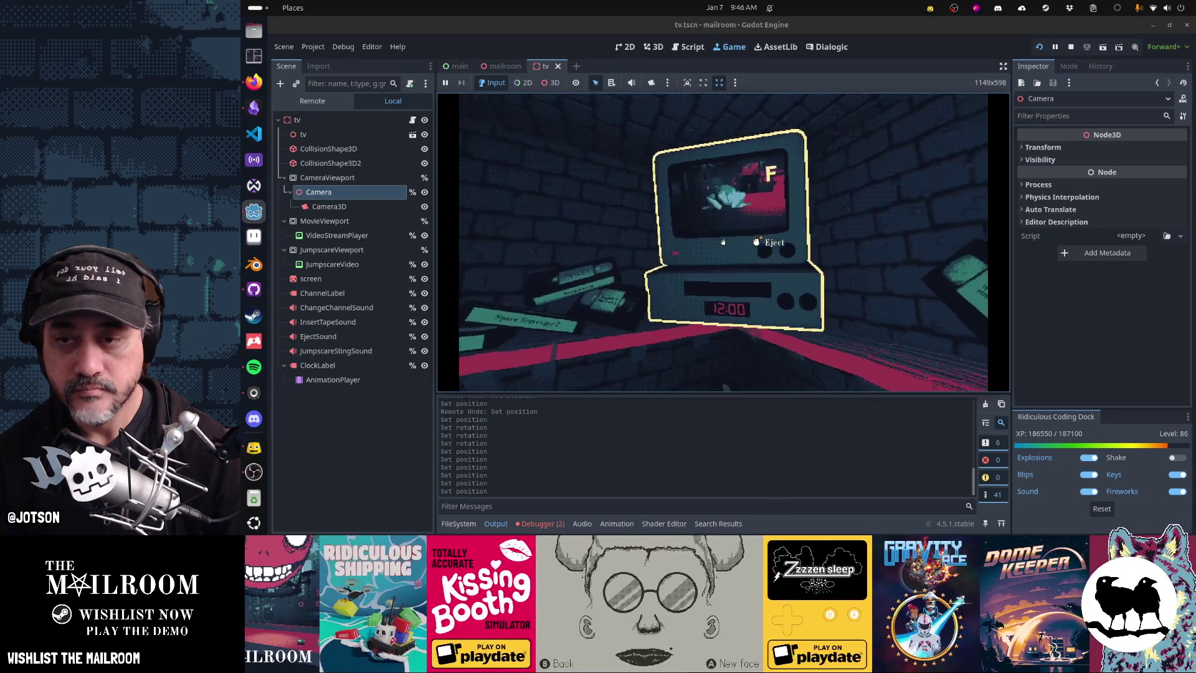
{"action": "key", "text": "Escape"}
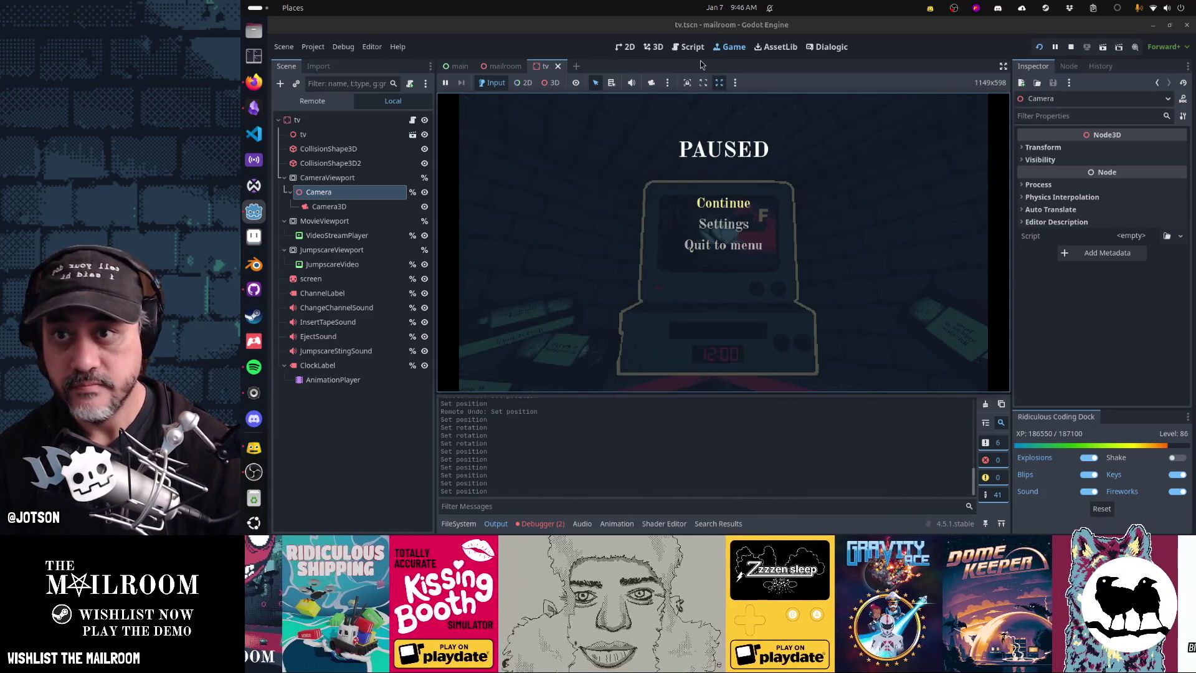
Add Vector3.UP as the up axis to the frog's look_at call, then return to the game.
{"action": "left_click", "coordinate": [691, 47]}
{"action": "type", "text": ", V"}
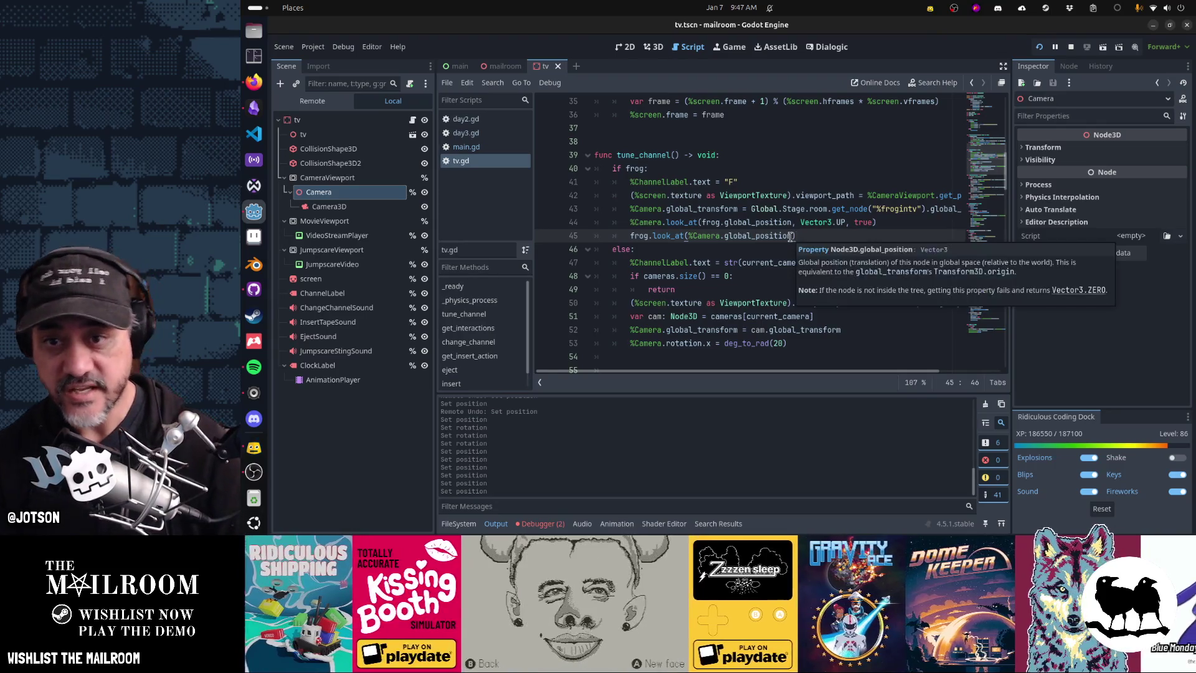
{"action": "type", "text": "ector3.UP, true"}
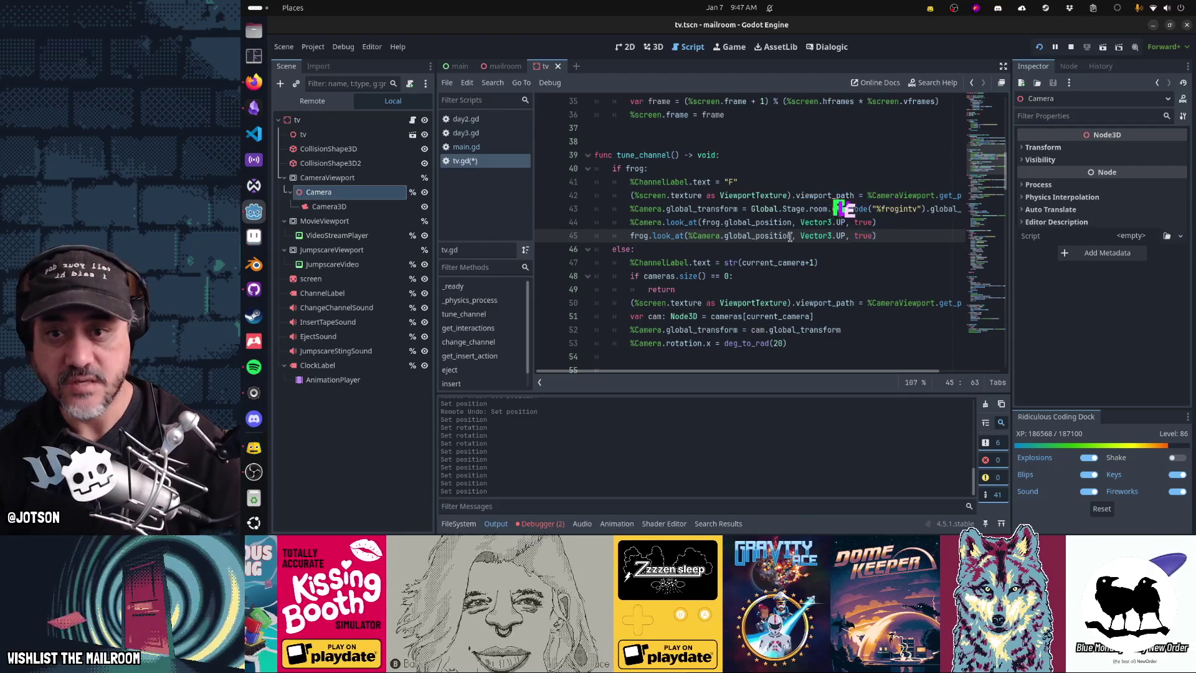
{"action": "key", "text": "ctrl+F4"}
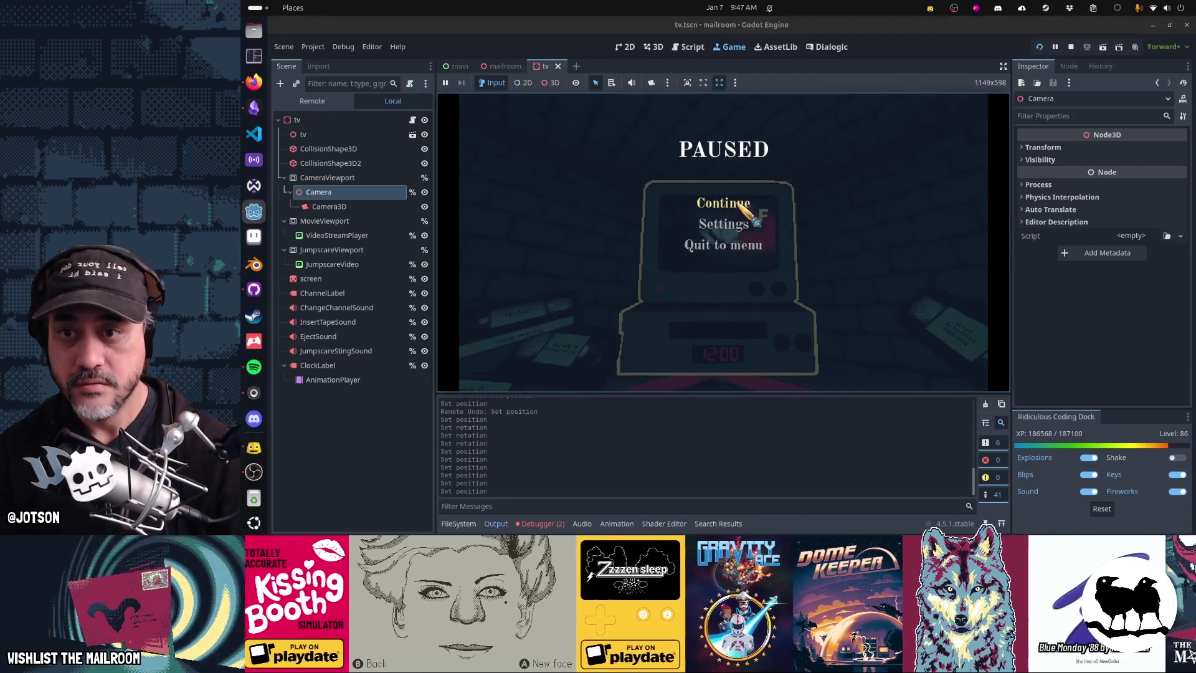
Resume the game, eject the frog from the VCR, pick it up, and pause.
{"action": "left_click", "coordinate": [739, 203]}
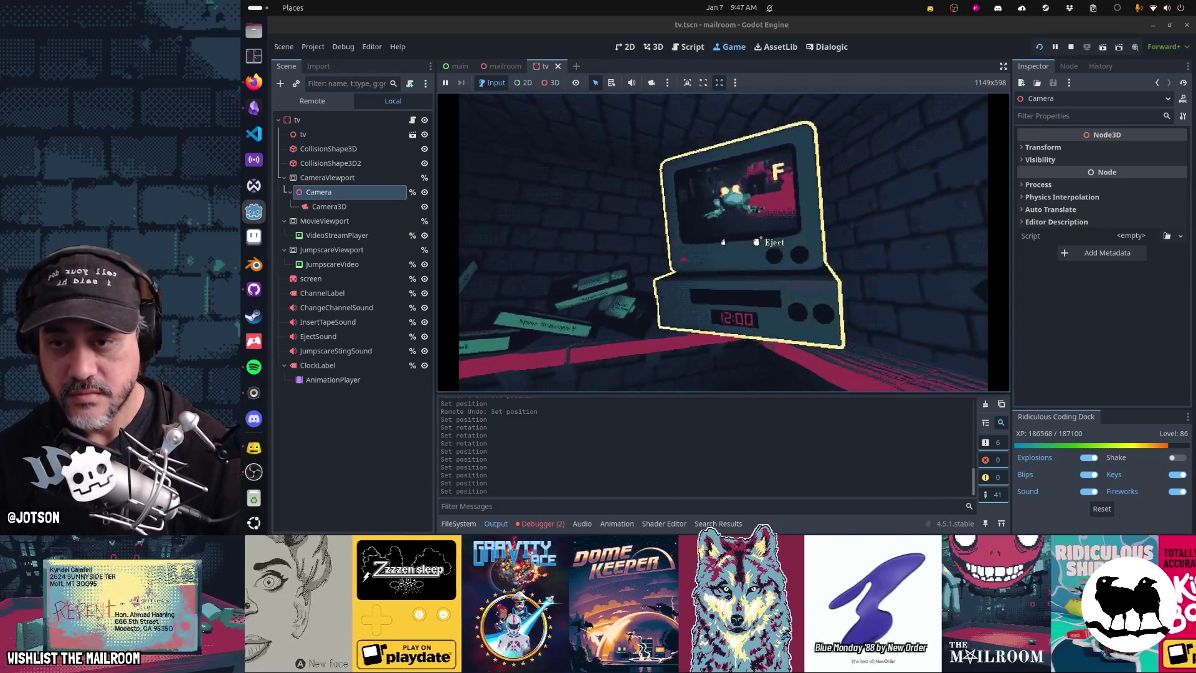
{"action": "left_click", "coordinate": [723, 242]}
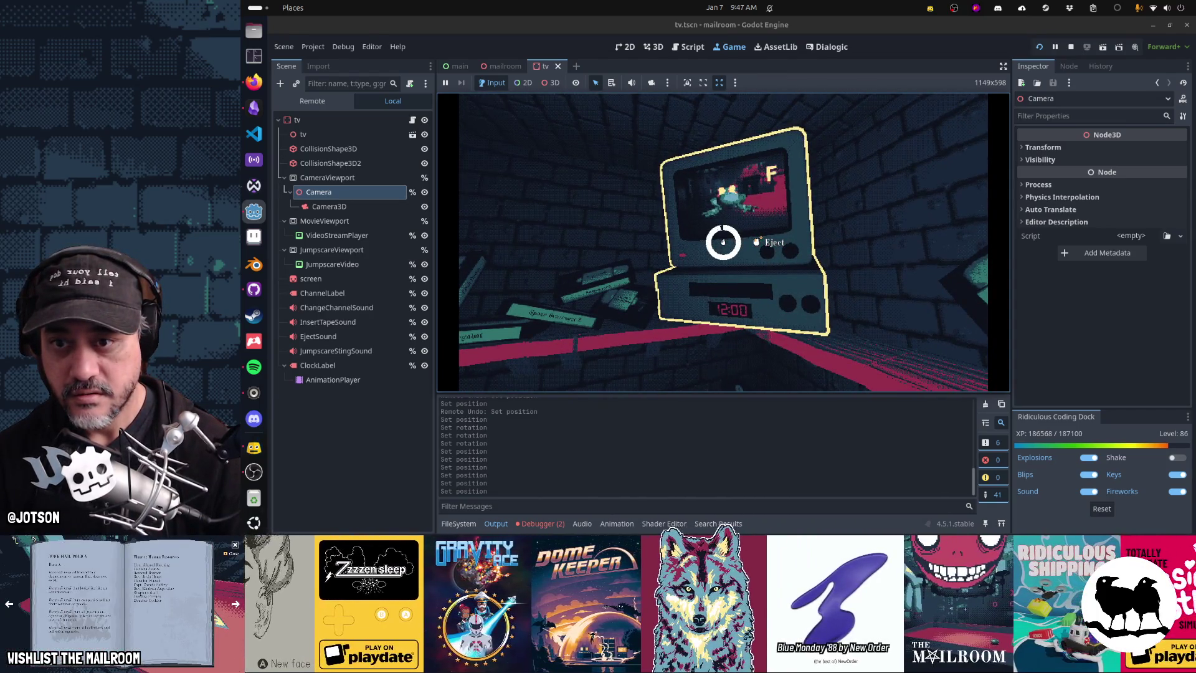
{"action": "left_click", "coordinate": [724, 242]}
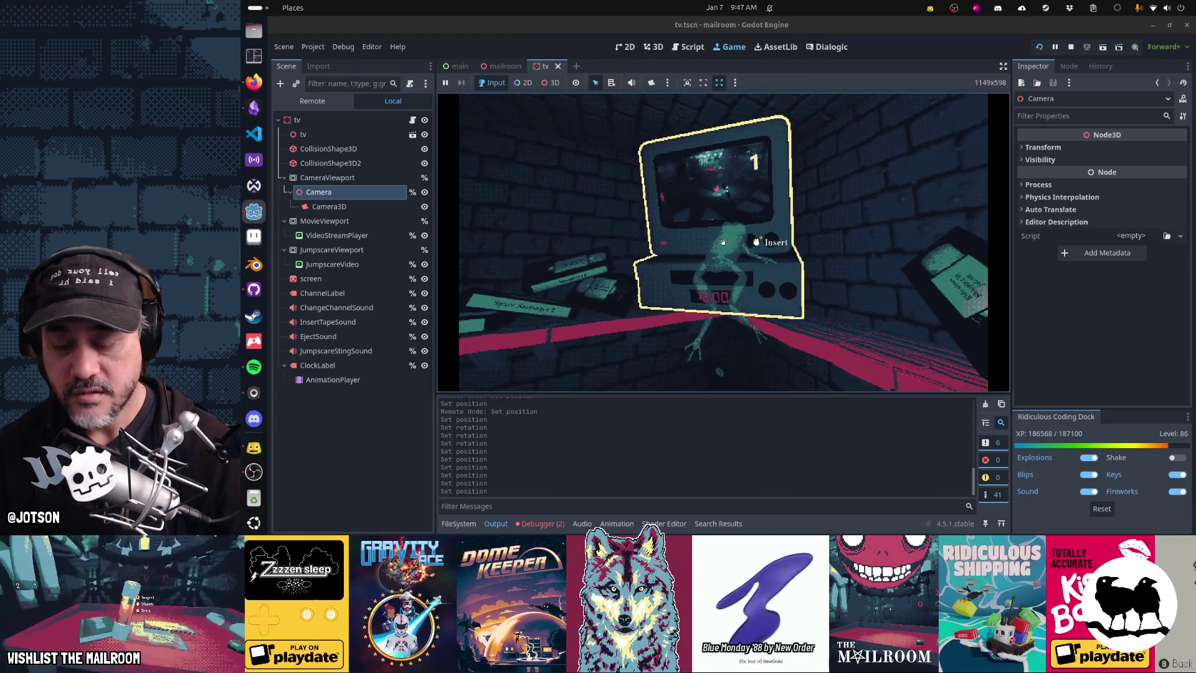
{"action": "key", "text": "Escape"}
Add a new line 46, frog.carry_pose(), after the frog look_at call in tv.gd.
{"action": "left_click", "coordinate": [689, 47]}
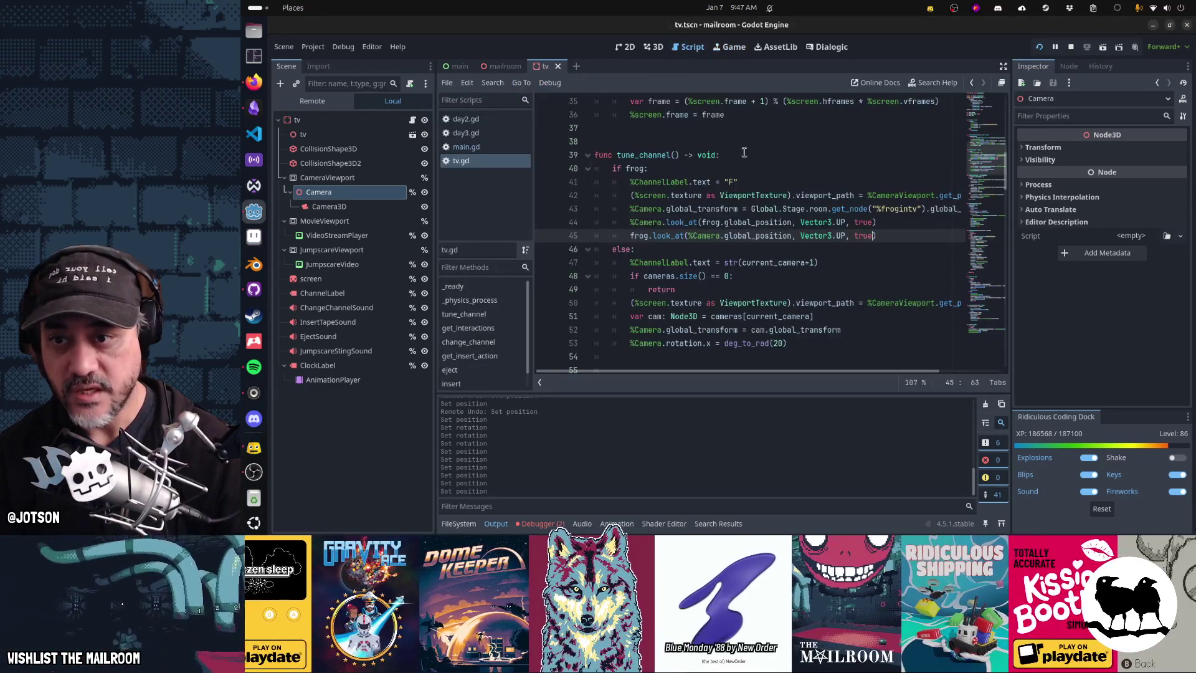
{"action": "key", "text": "Return"}
{"action": "type", "text": "frog"}
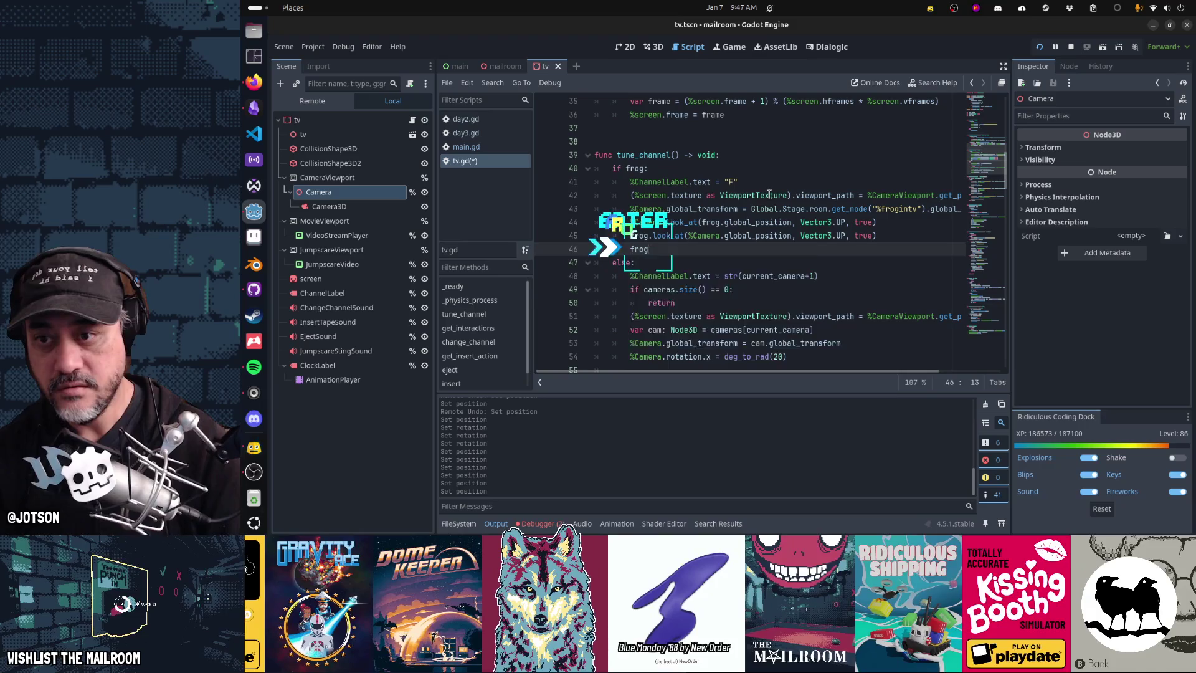
{"action": "type", "text": ".carry_pose("}
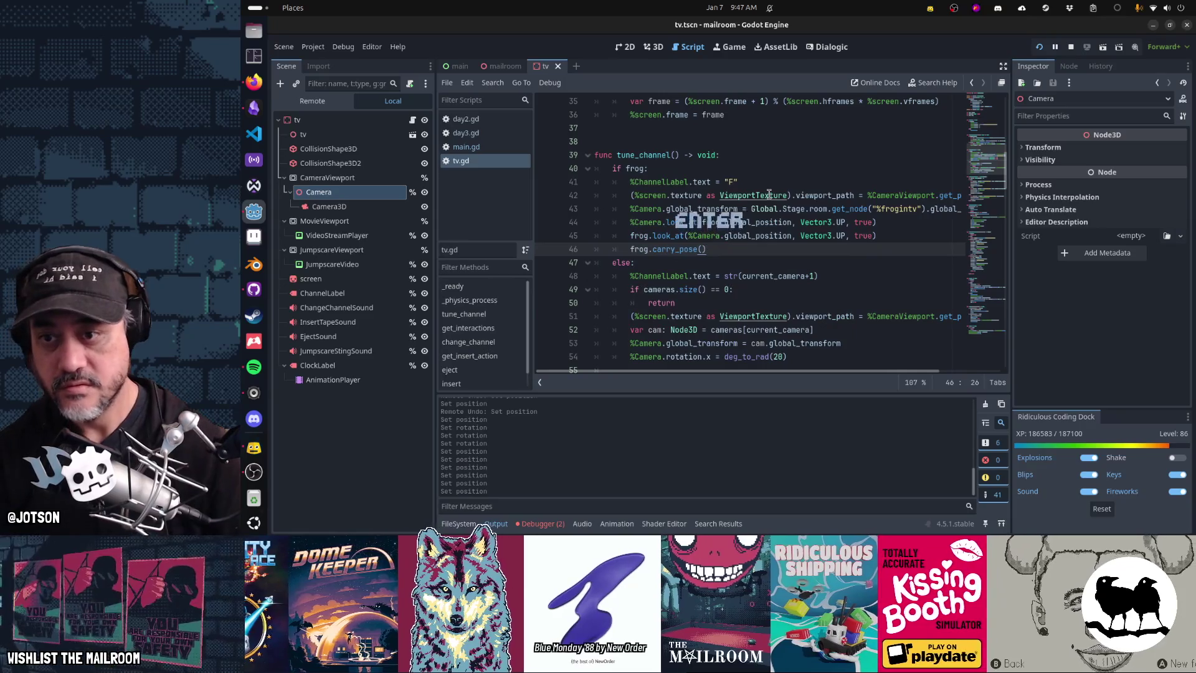
In the game, insert the frog into the VCR, eject it again, then stop the project.
{"action": "key", "text": "ctrl+F4"}
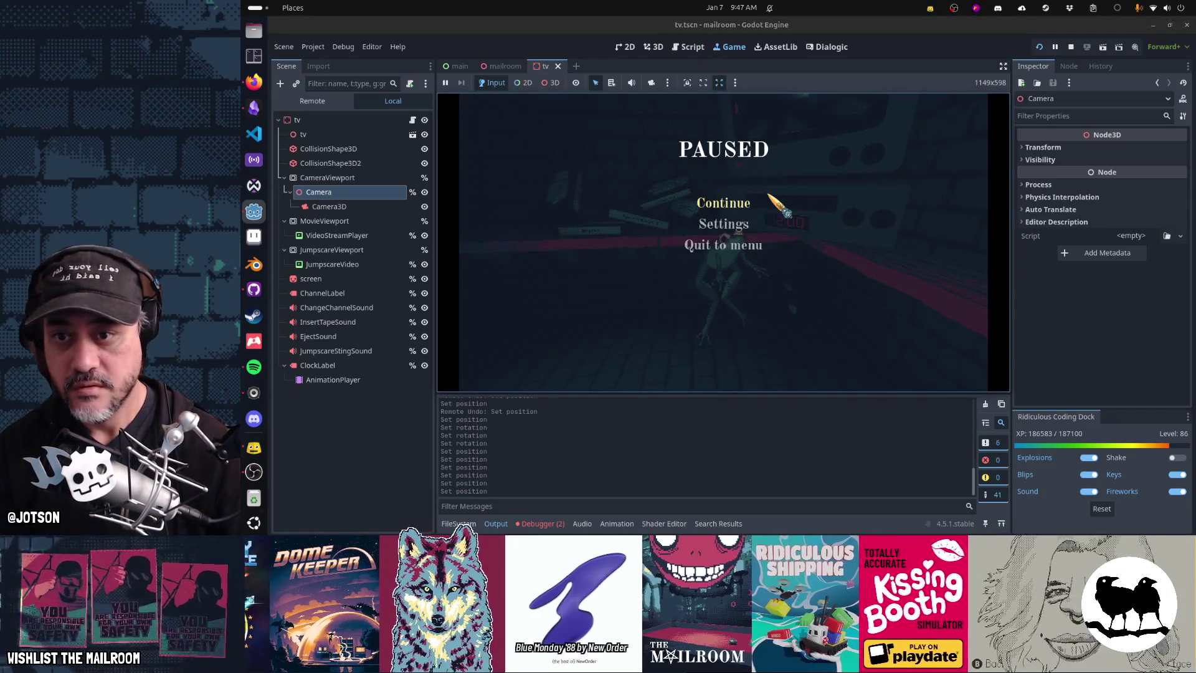
{"action": "key", "text": "Escape"}
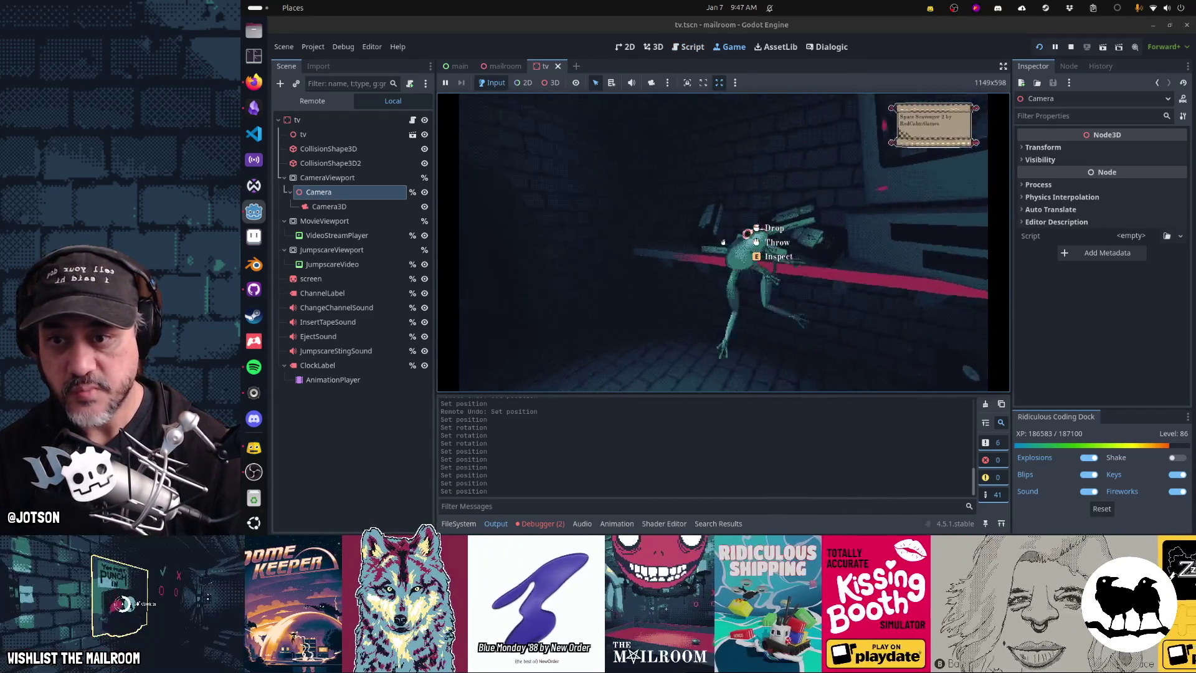
{"action": "left_click", "coordinate": [723, 242]}
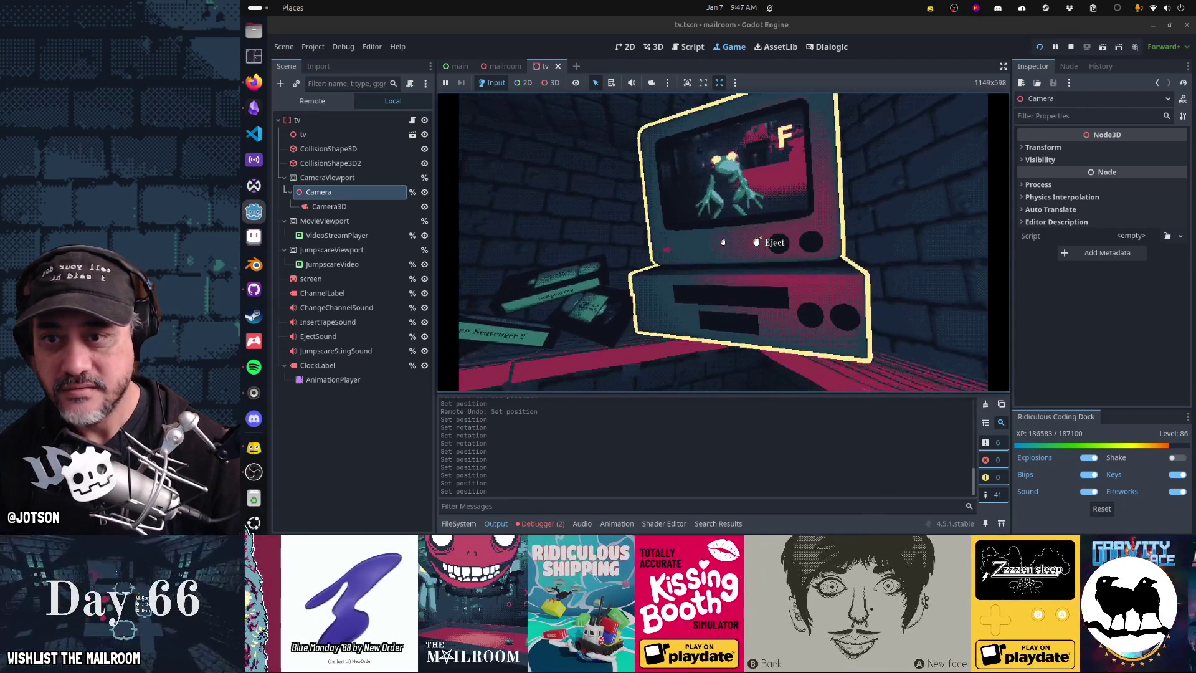
{"action": "left_click_drag", "start_coordinate": [723, 242], "coordinate": [723, 242]}
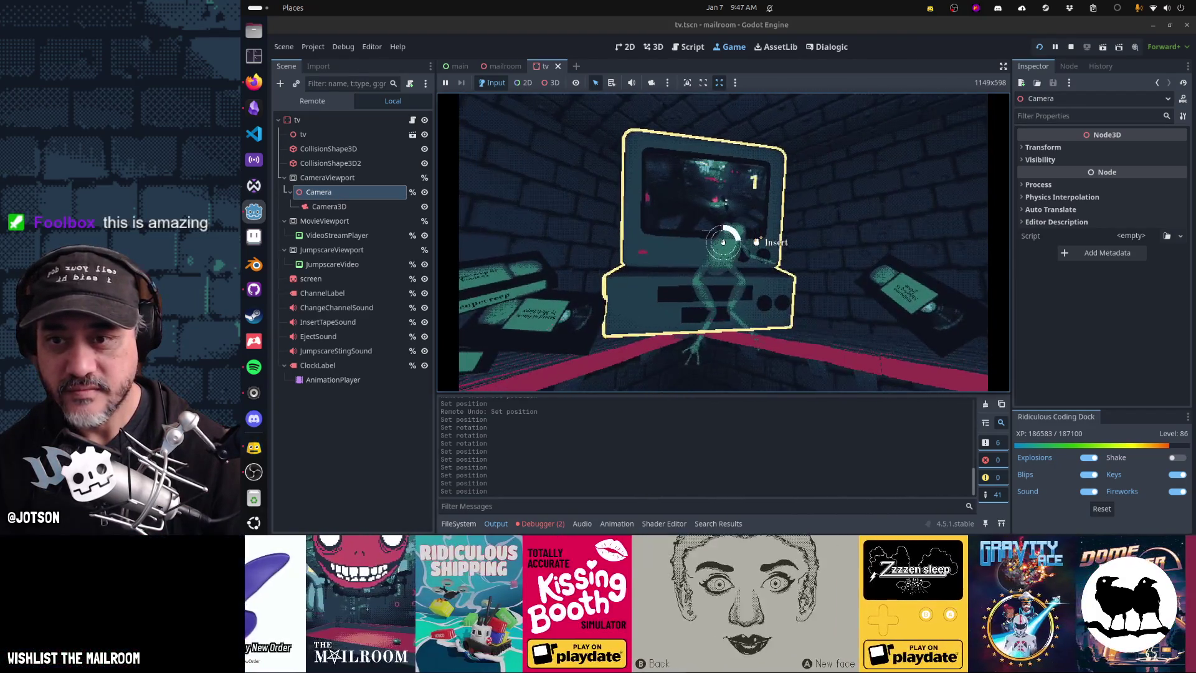
{"action": "key", "text": "F8"}
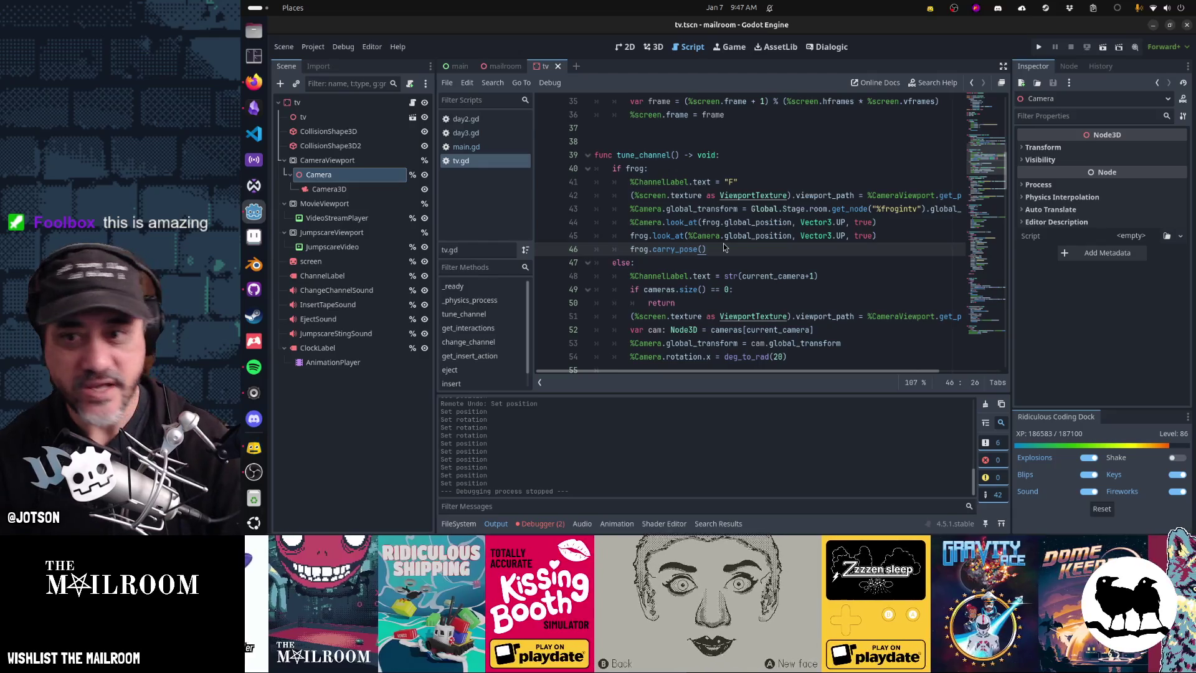
Relaunch the game, check the Sound settings from the pause menu, and resume playing.
{"action": "key", "text": "F5"}
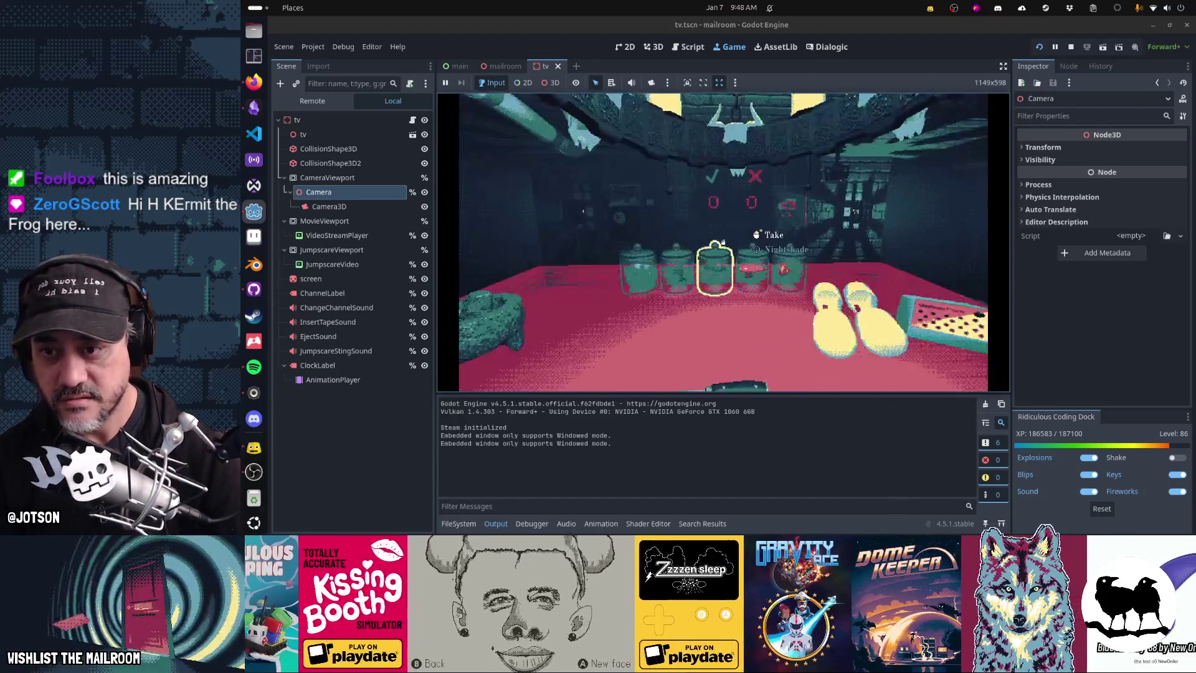
{"action": "key", "text": "Escape"}
{"action": "left_click", "coordinate": [727, 225]}
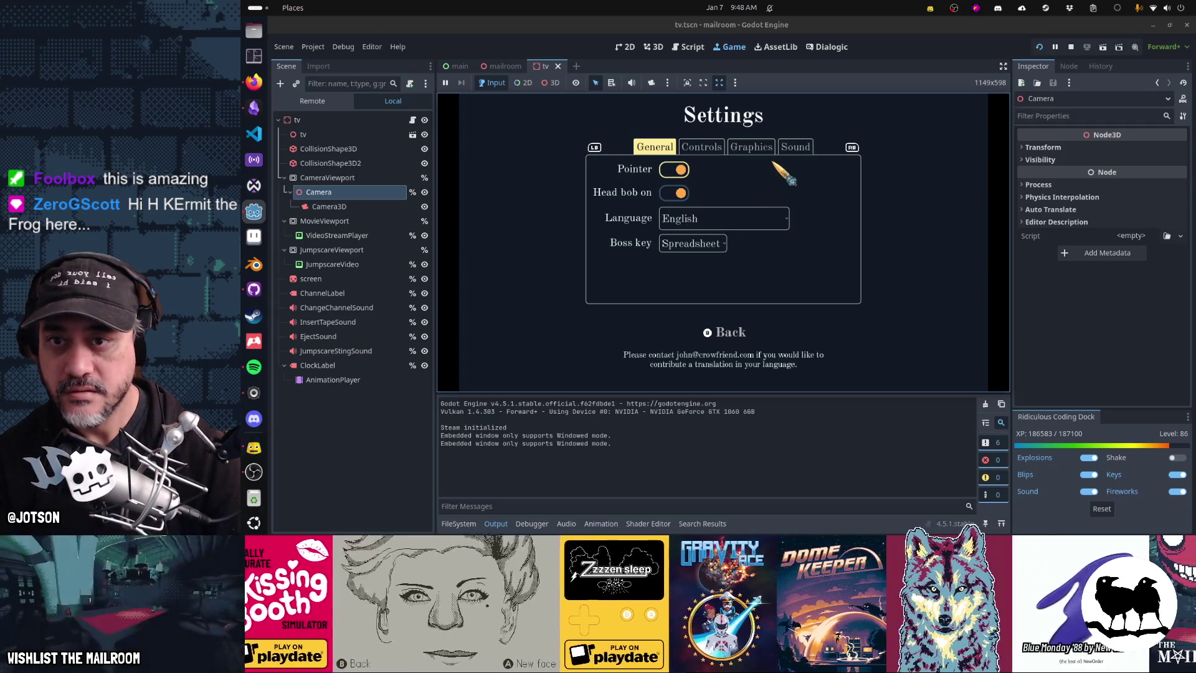
{"action": "left_click", "coordinate": [791, 149]}
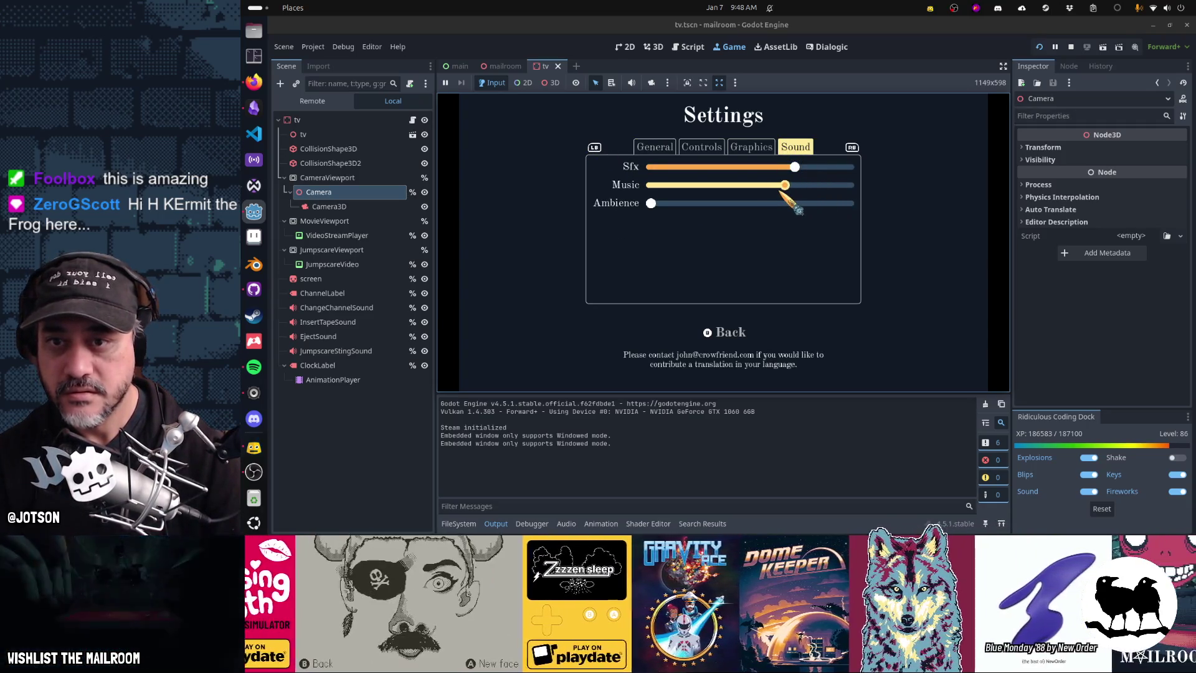
{"action": "left_click", "coordinate": [735, 336]}
{"action": "left_click", "coordinate": [738, 204]}
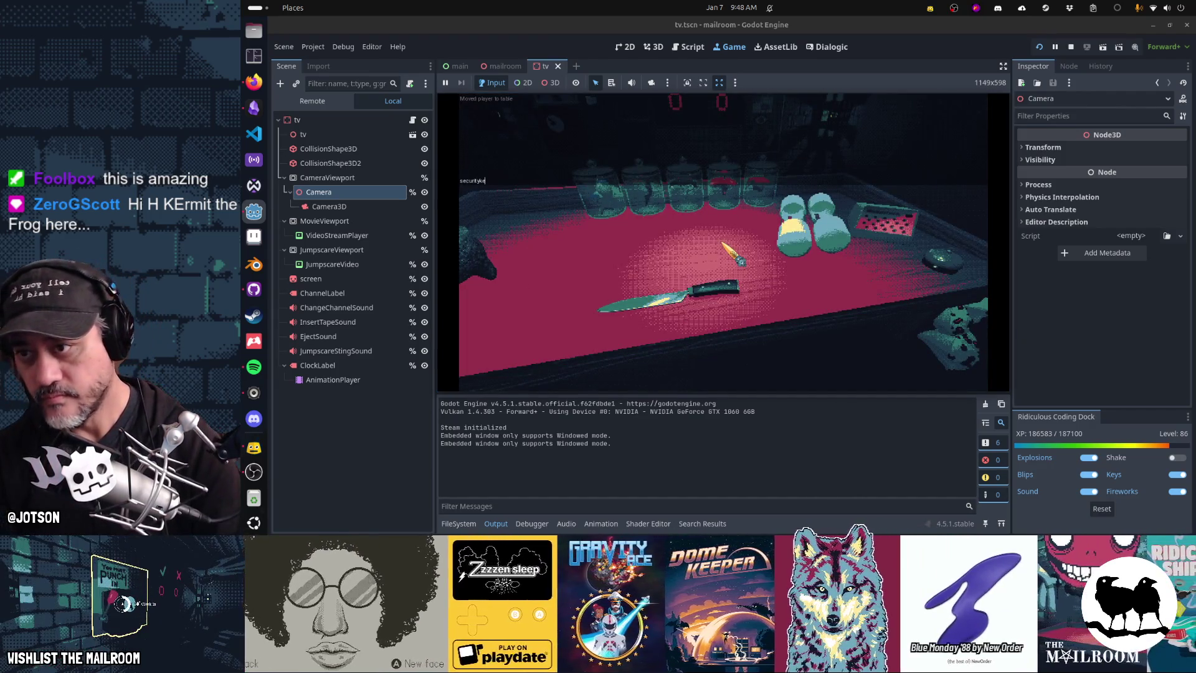
Grab the key, unlock the door, open the Employee Of The Month frame and pick up the frog.
{"action": "left_click", "coordinate": [741, 261]}
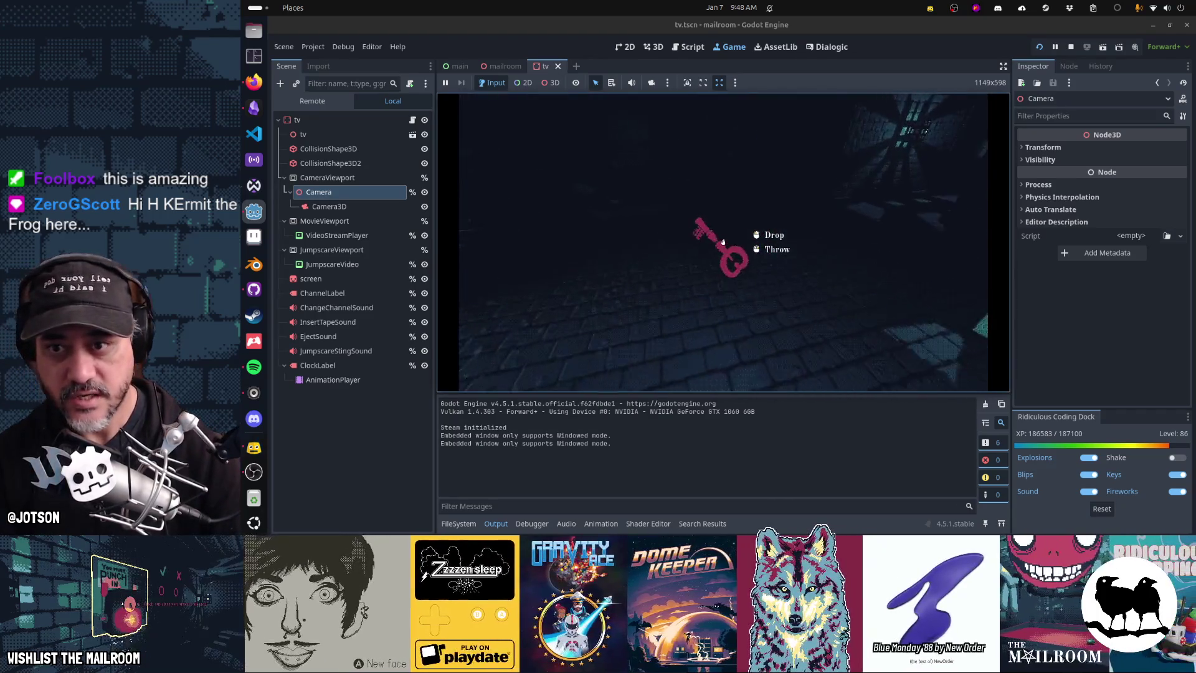
{"action": "left_click", "coordinate": [723, 242]}
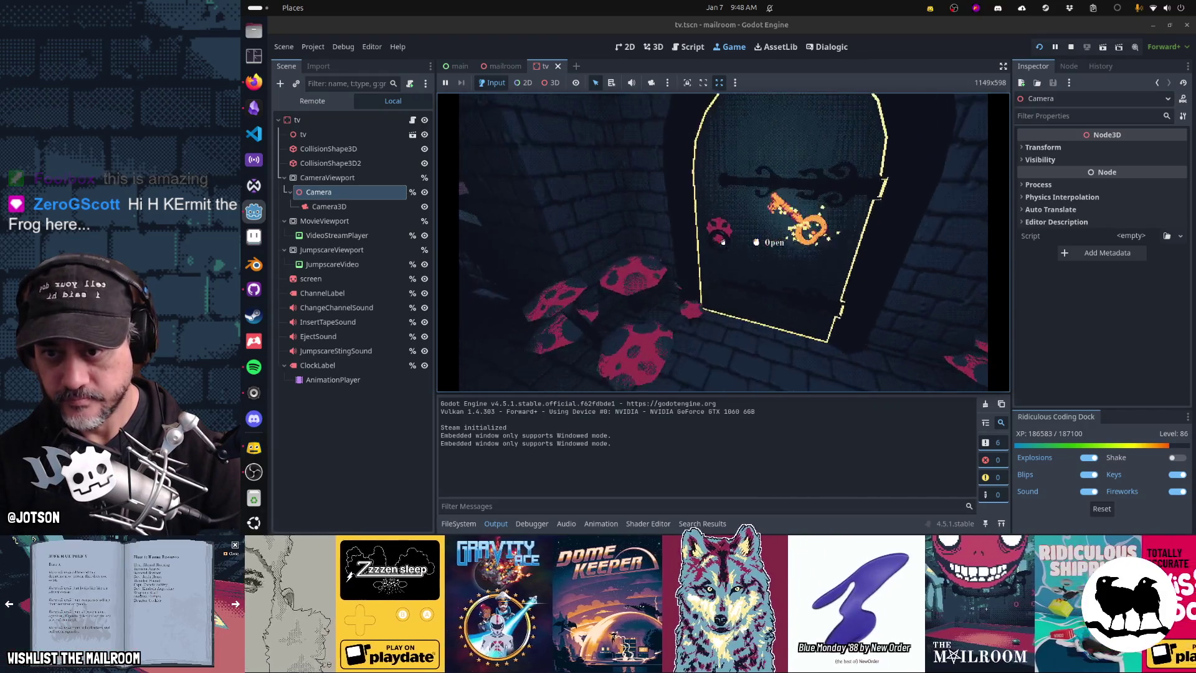
{"action": "key", "text": "grave"}
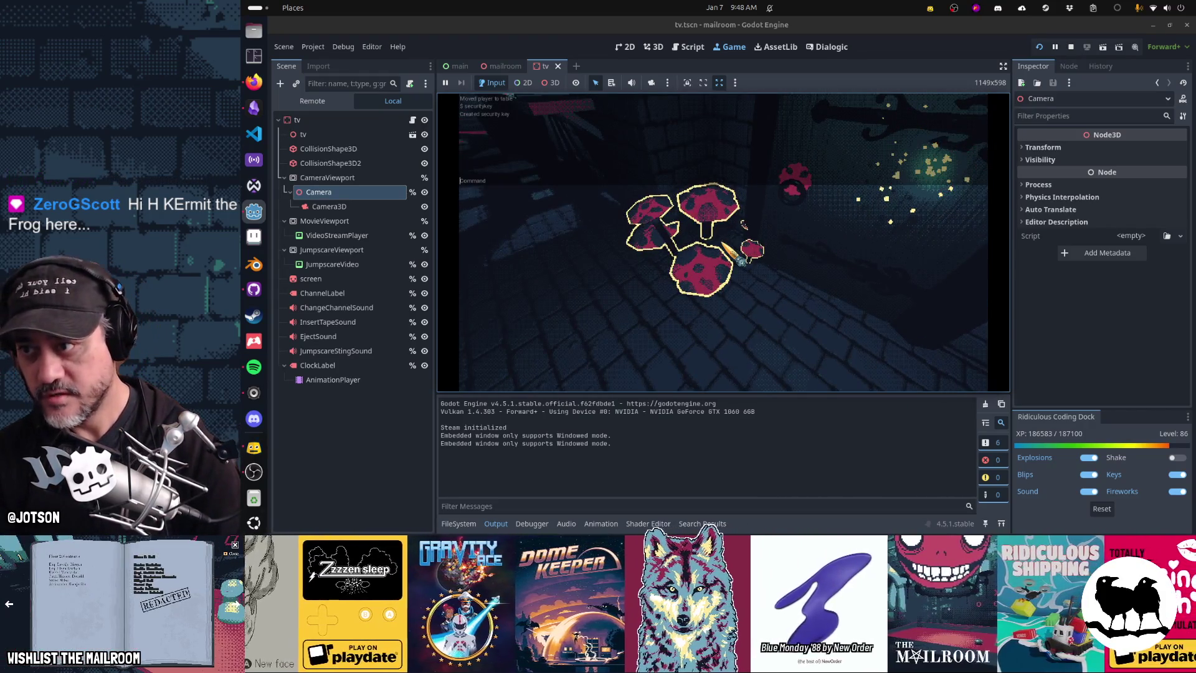
{"action": "key", "text": "grave"}
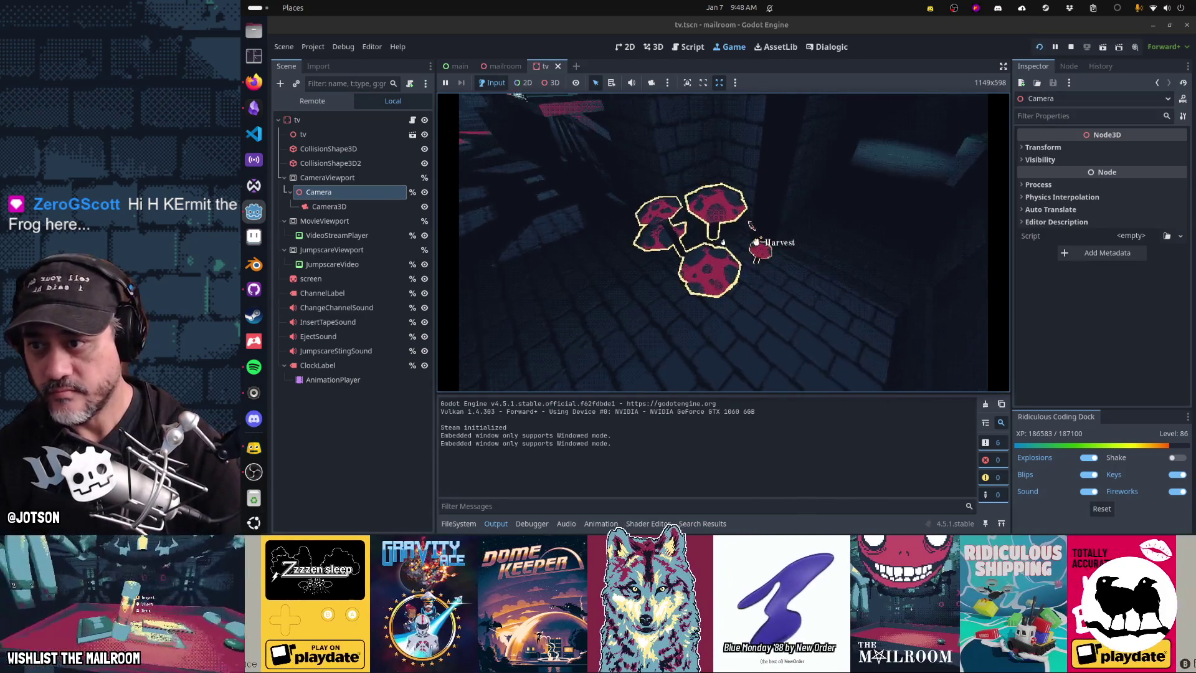
{"action": "key", "text": "grave"}
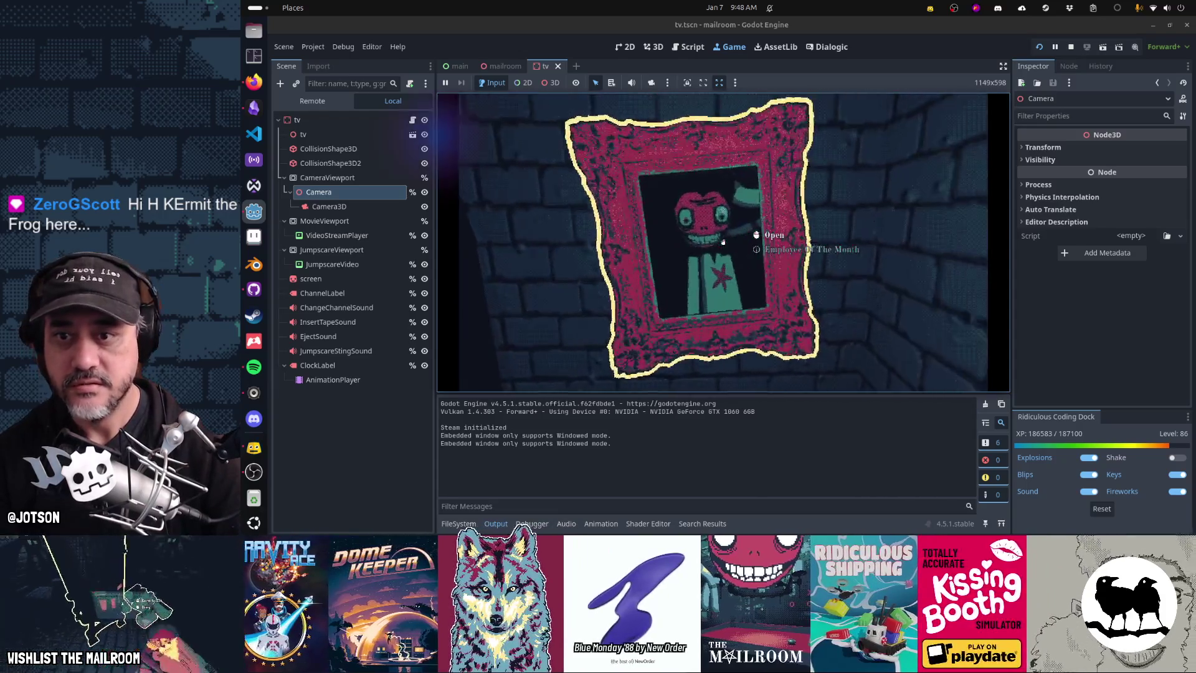
{"action": "key", "text": "w"}
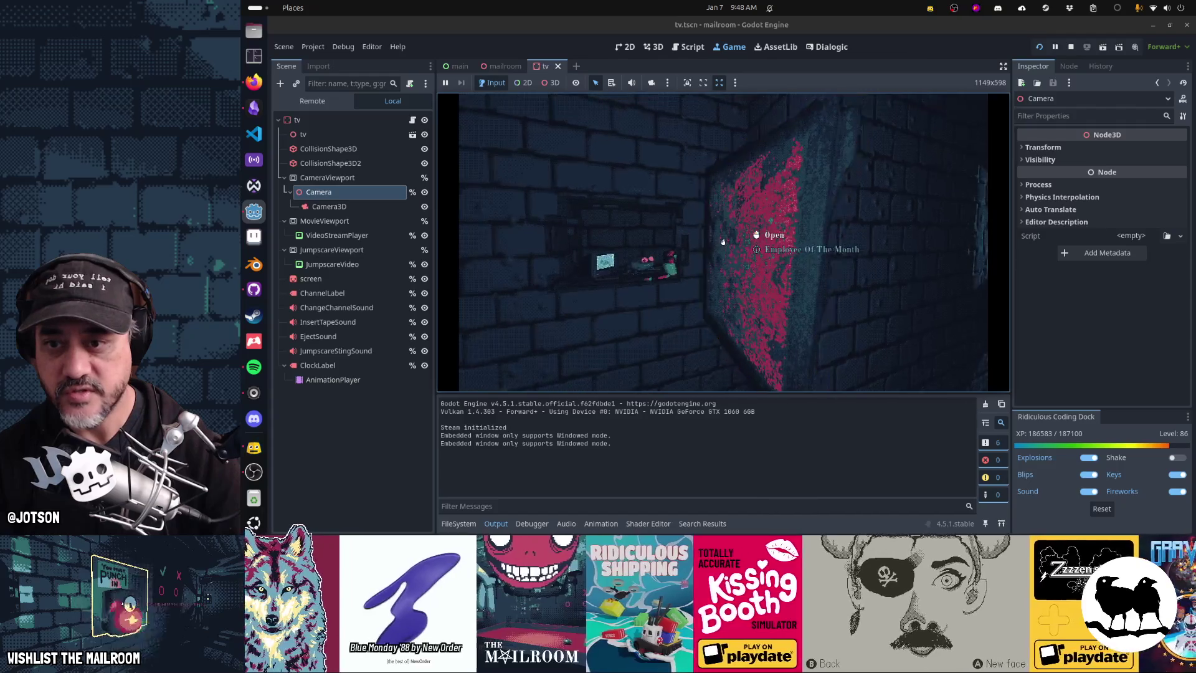
{"action": "left_click", "coordinate": [723, 242]}
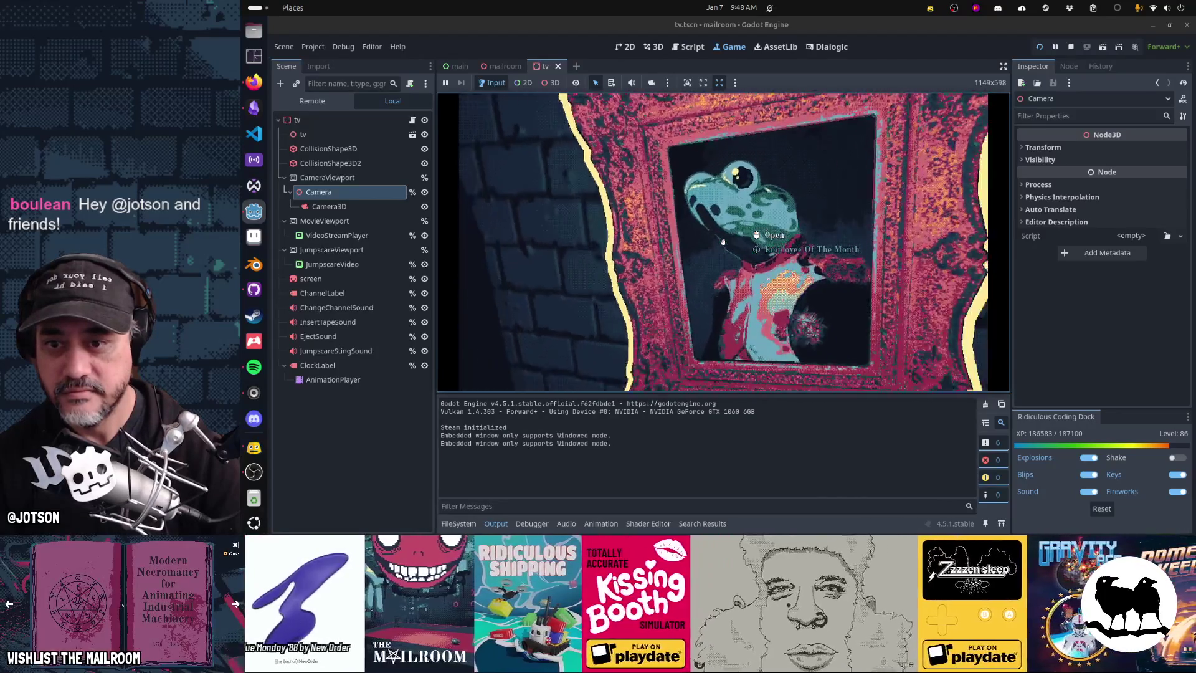
{"action": "right_click", "coordinate": [723, 242]}
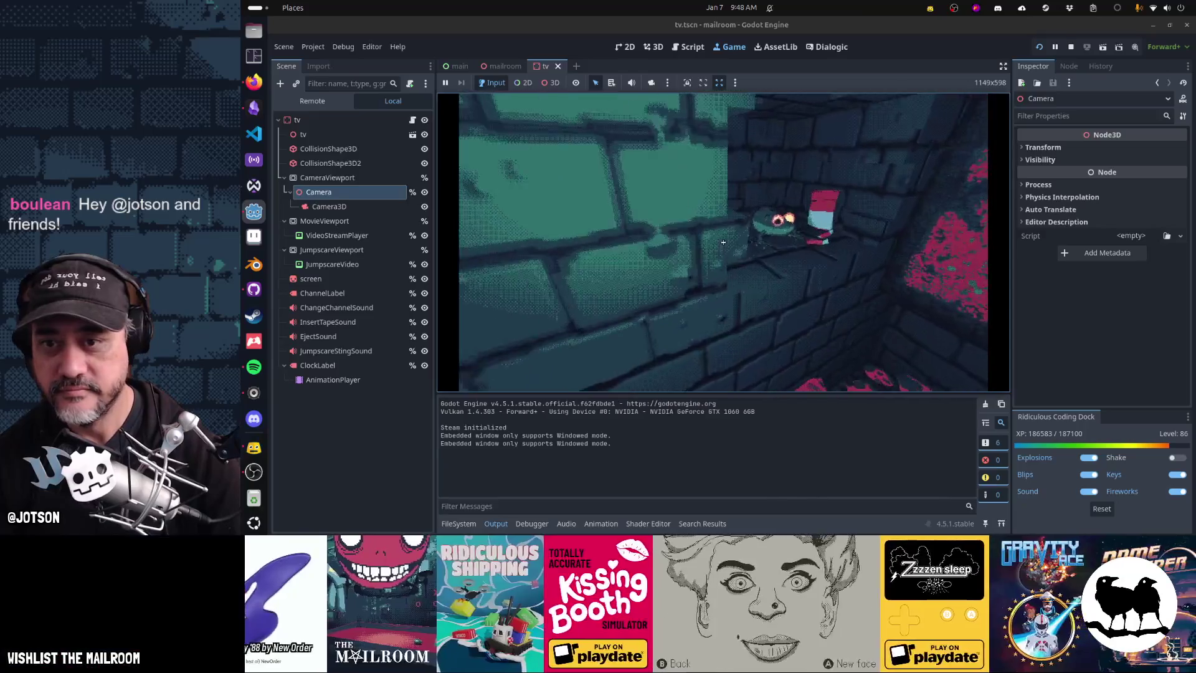
{"action": "left_click", "coordinate": [723, 242]}
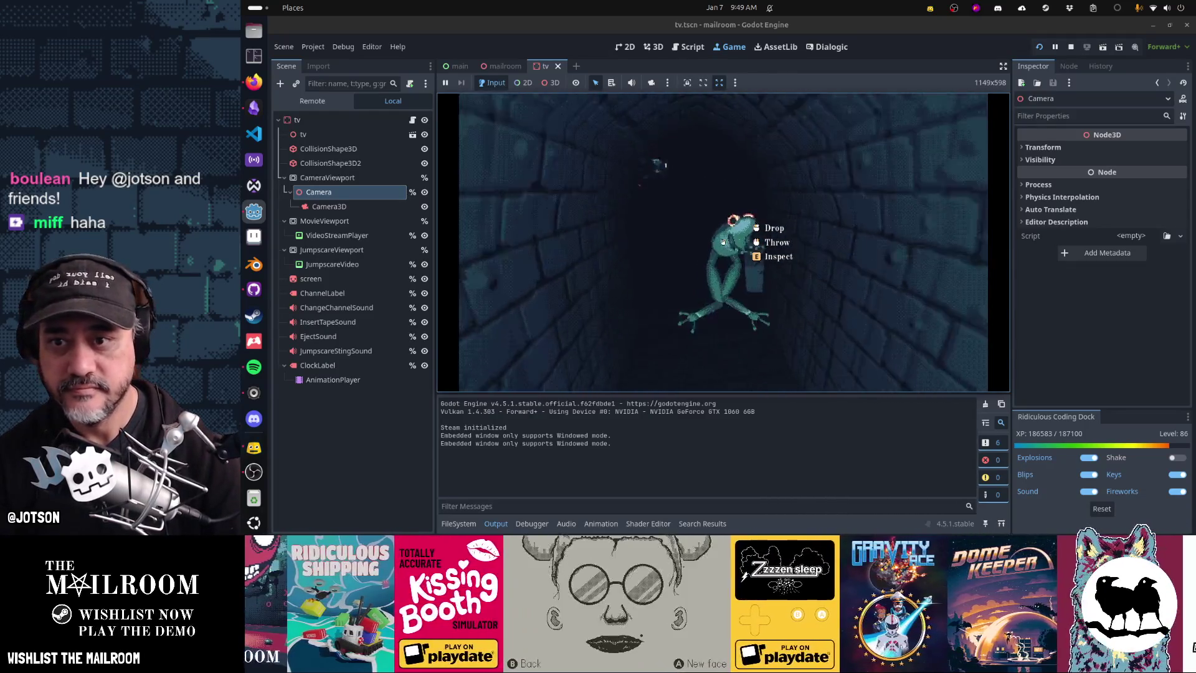
In the running game, insert the frog into the VCR, grab a VHS tape, pause, and show the window overview.
{"action": "left_click", "coordinate": [723, 241]}
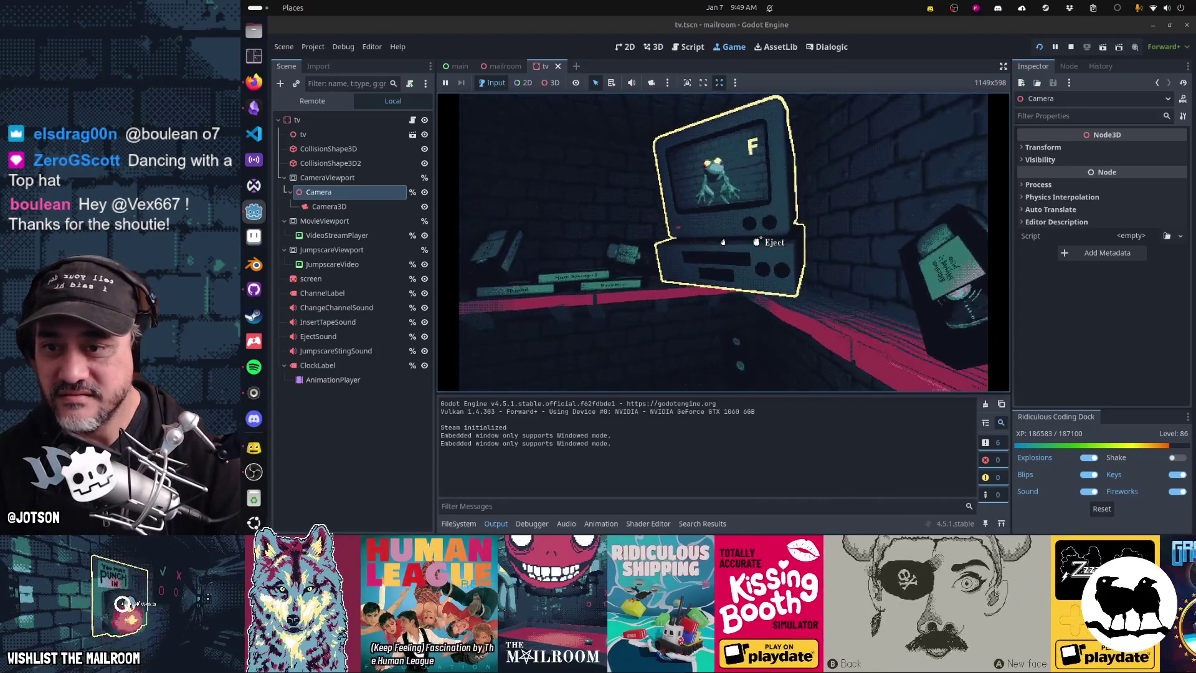
{"action": "left_click", "coordinate": [723, 242]}
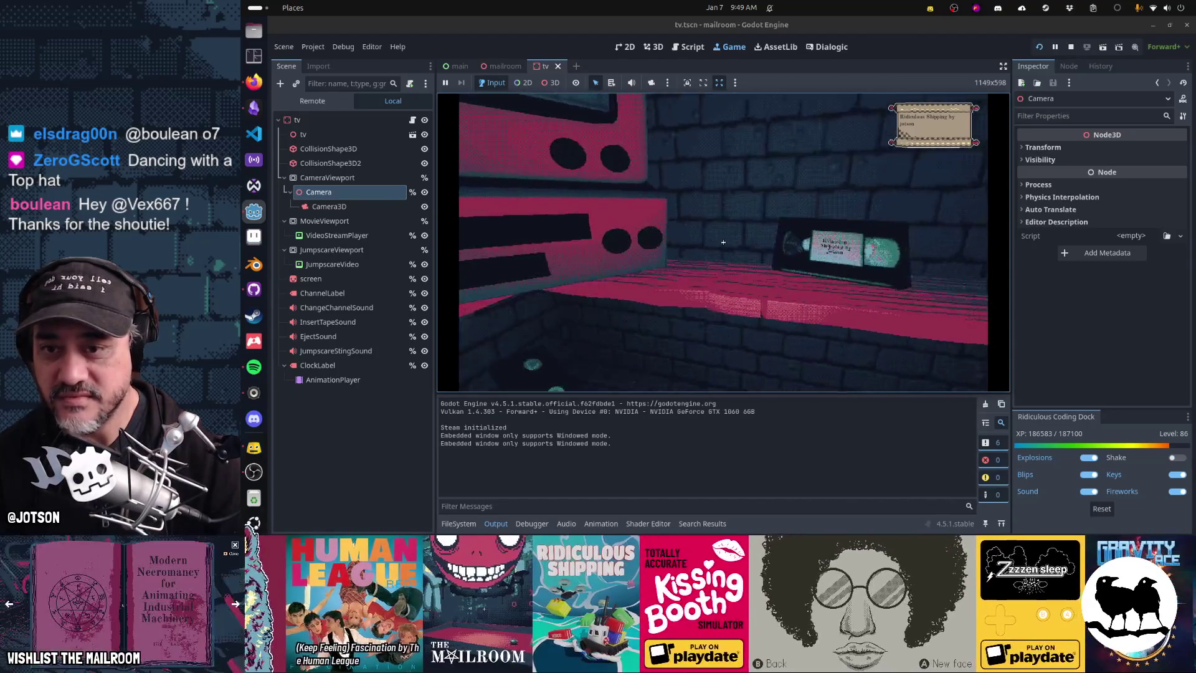
{"action": "key", "text": "Escape"}
{"action": "key", "text": "super"}
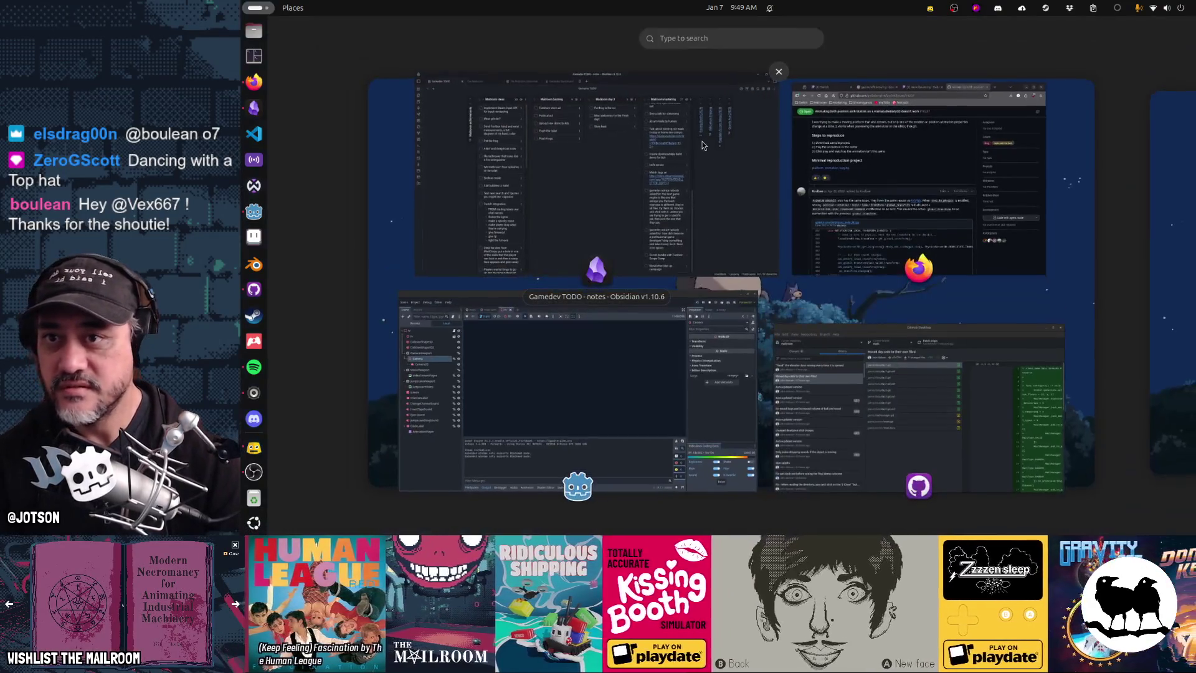
Return to the Godot editor and bring up tv.gd around line 97.
{"action": "left_click", "coordinate": [609, 350]}
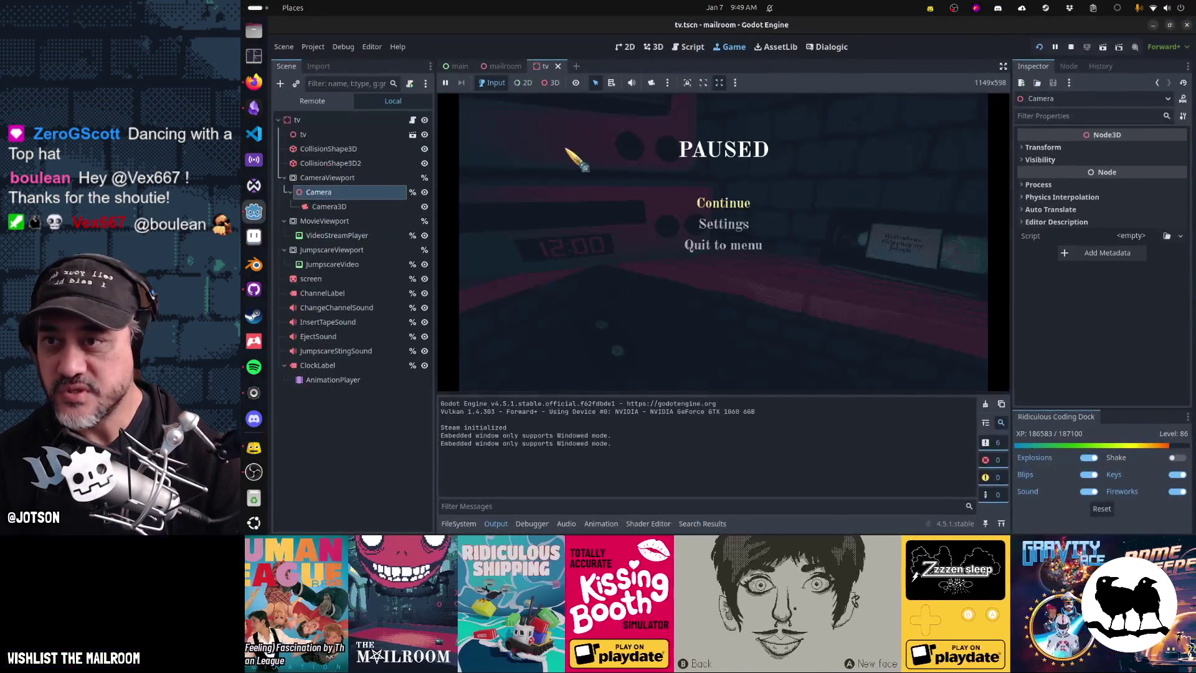
{"action": "left_click", "coordinate": [689, 47]}
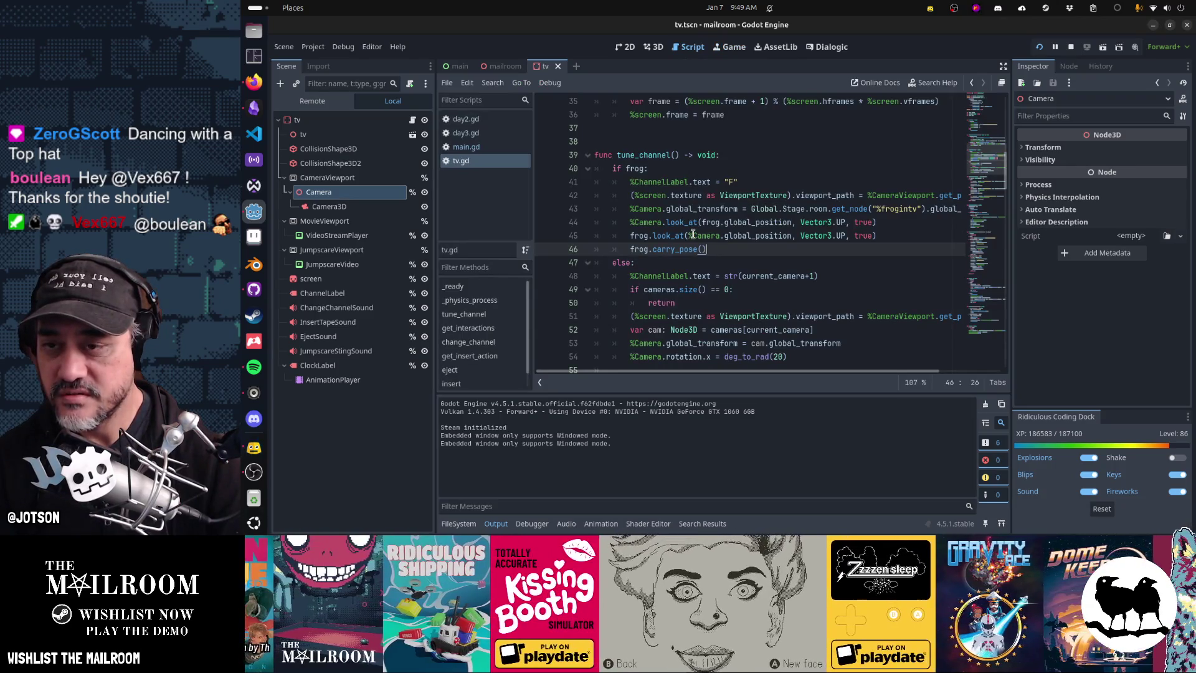
{"action": "scroll", "coordinate": [693, 234], "scroll_direction": "up", "scroll_amount": 6}
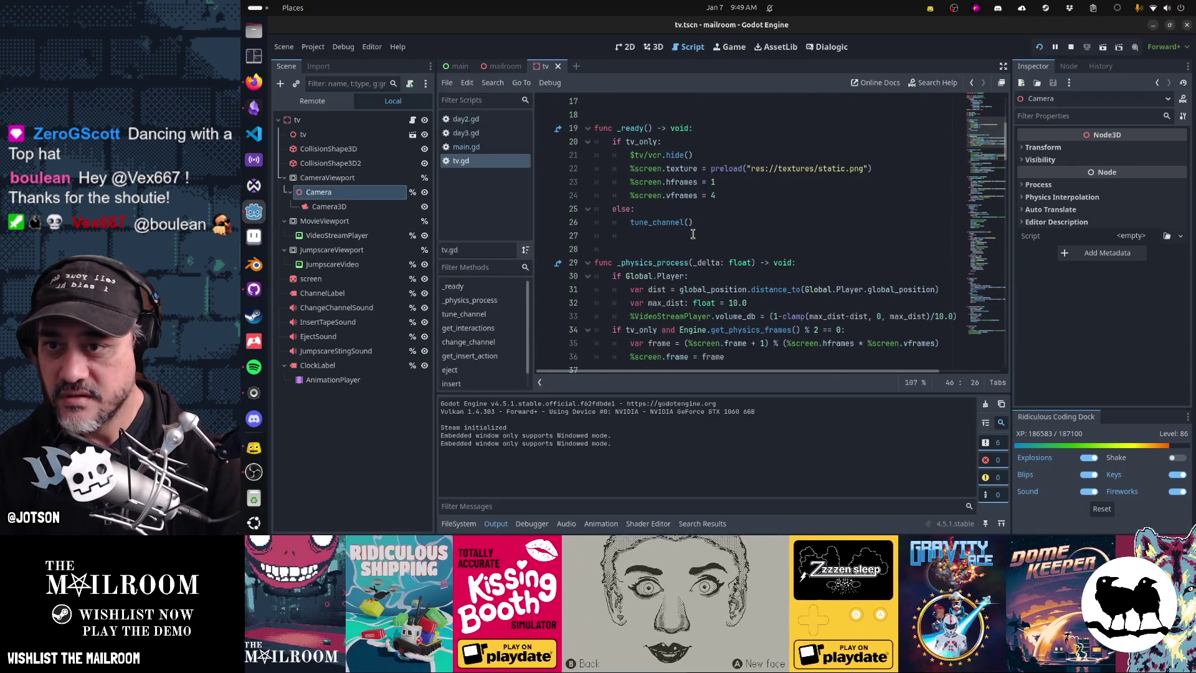
{"action": "scroll", "coordinate": [693, 234], "scroll_direction": "up", "scroll_amount": 5}
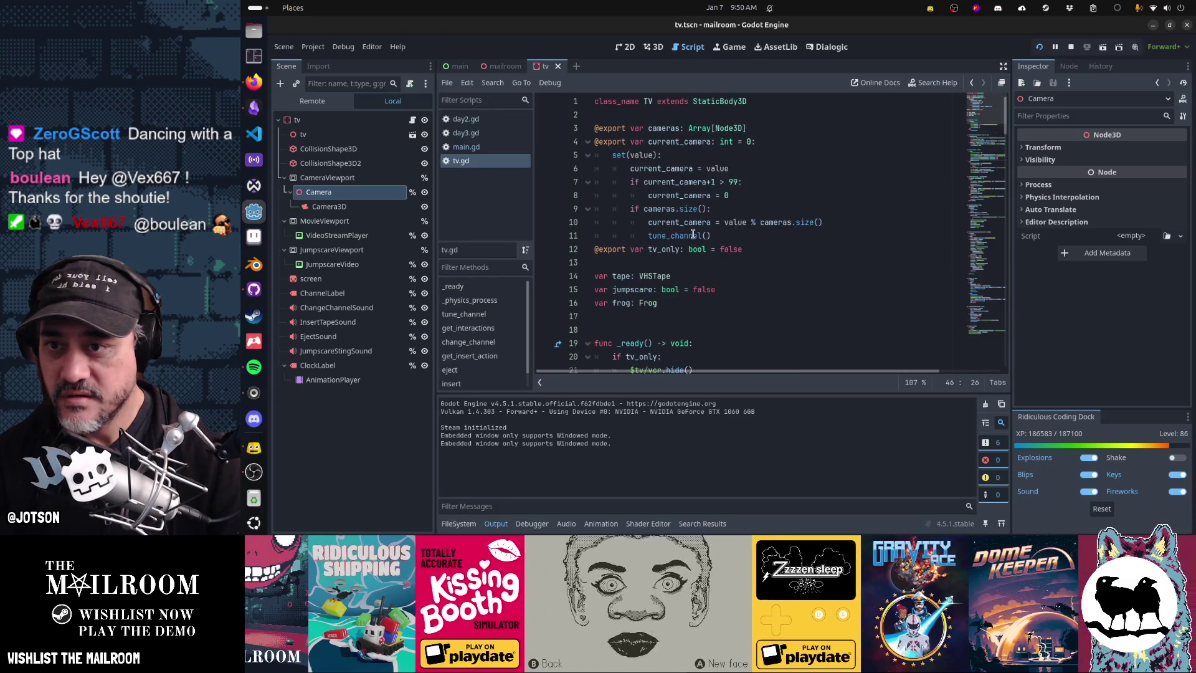
{"action": "scroll", "coordinate": [693, 234], "scroll_direction": "down", "scroll_amount": 19}
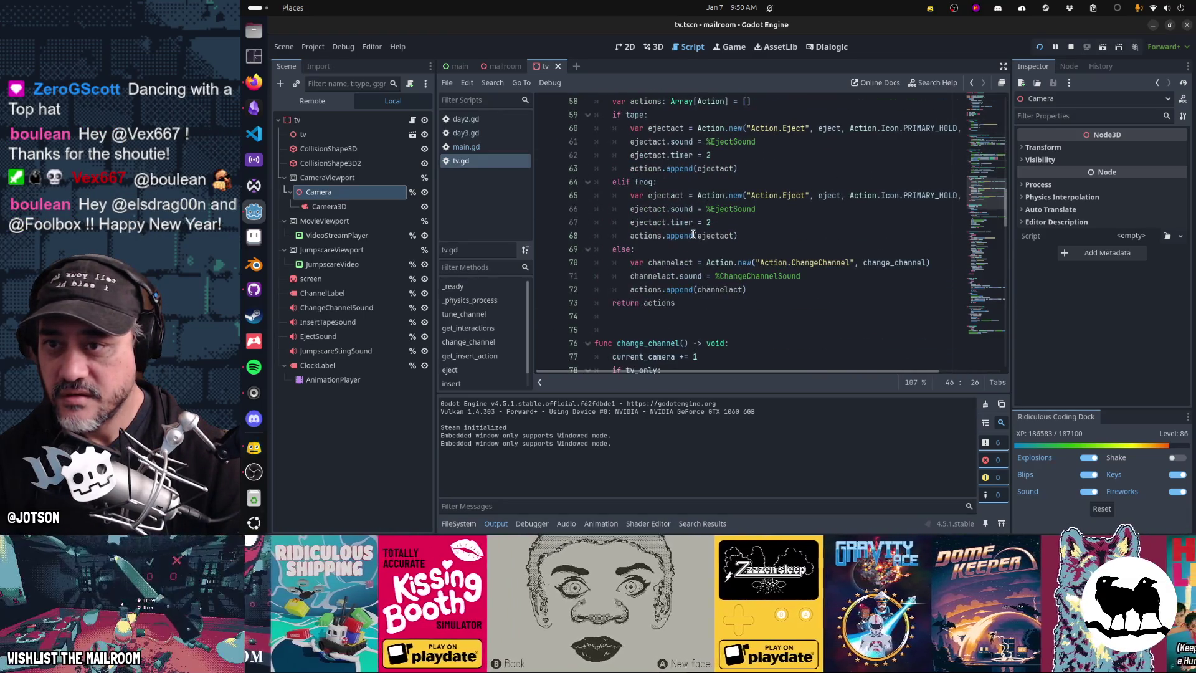
{"action": "scroll", "coordinate": [693, 234], "scroll_direction": "up", "scroll_amount": 1}
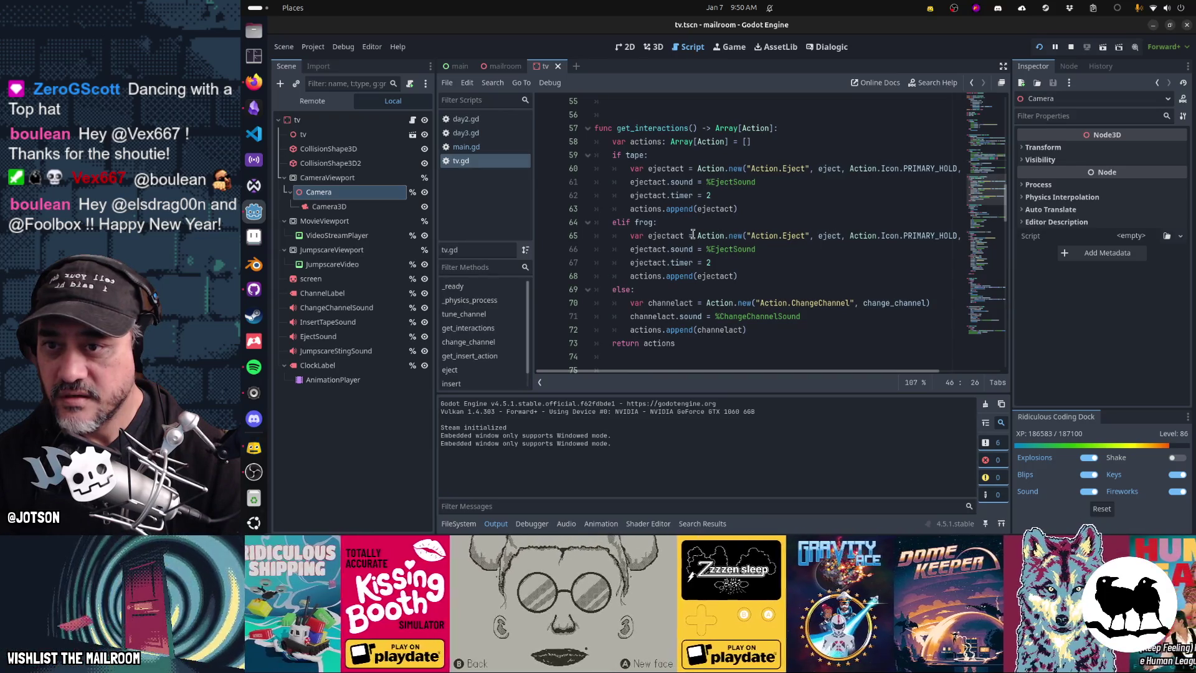
{"action": "scroll", "coordinate": [693, 235], "scroll_direction": "down", "scroll_amount": 5}
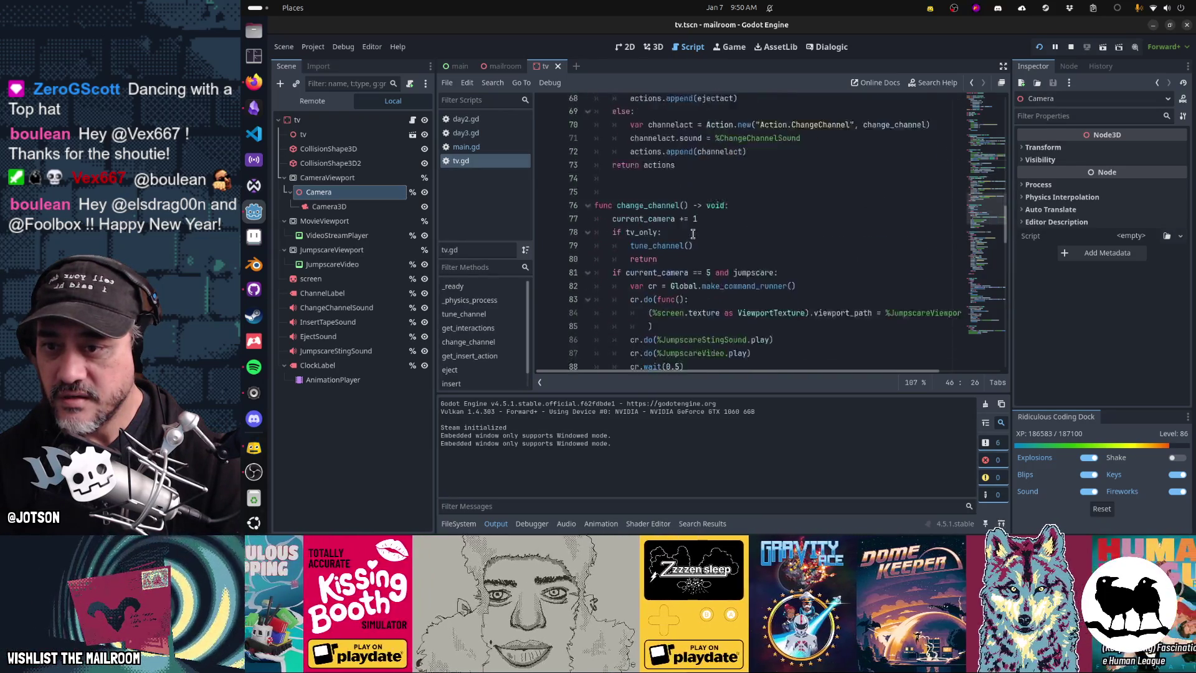
{"action": "scroll", "coordinate": [693, 234], "scroll_direction": "down", "scroll_amount": 6}
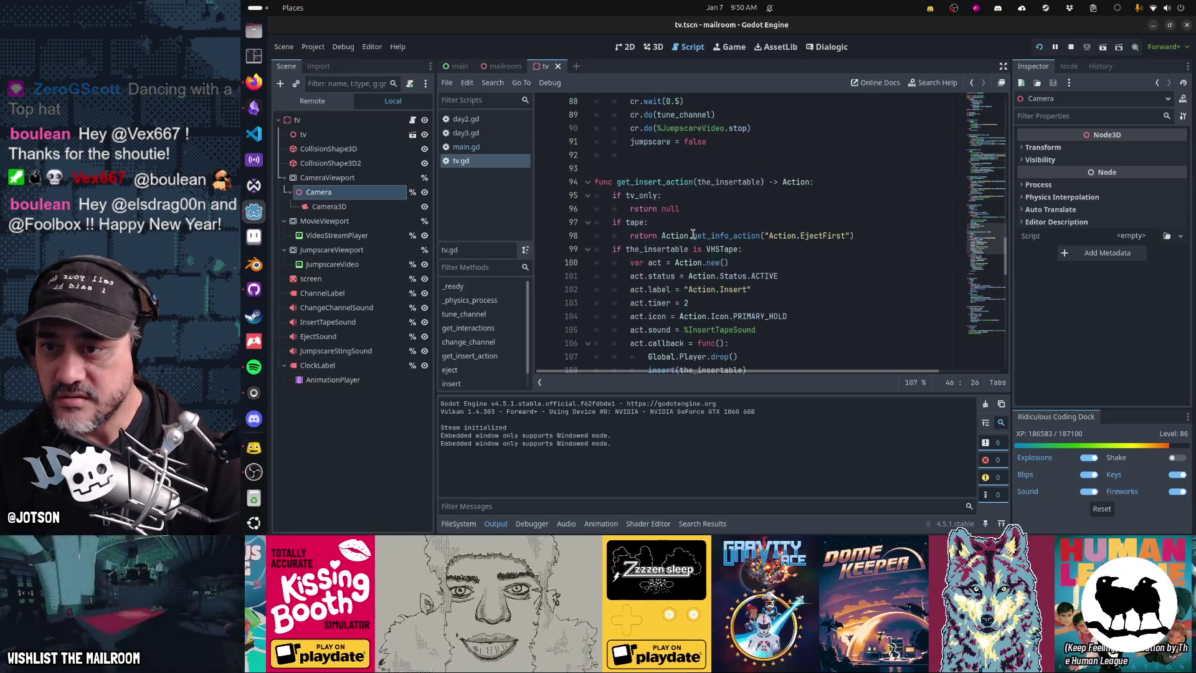
{"action": "scroll", "coordinate": [692, 235], "scroll_direction": "down", "scroll_amount": 2}
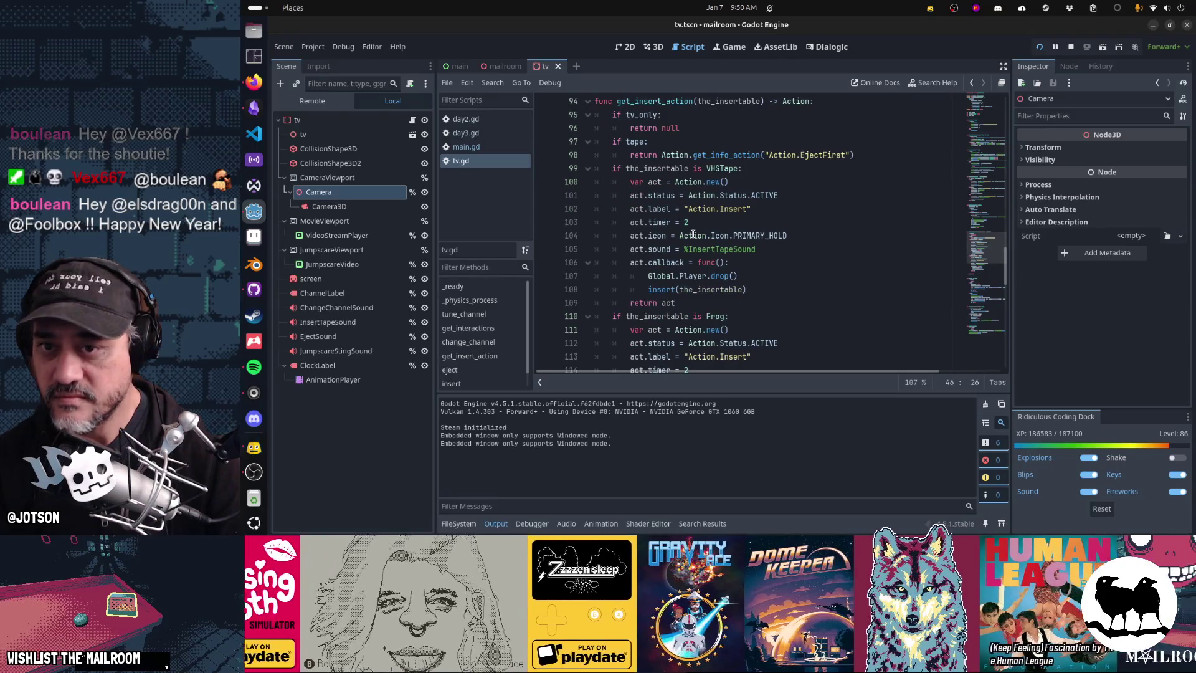
Change line 97 of tv.gd to 'if tape or frog:', save, and run the game.
{"action": "left_click", "coordinate": [646, 142]}
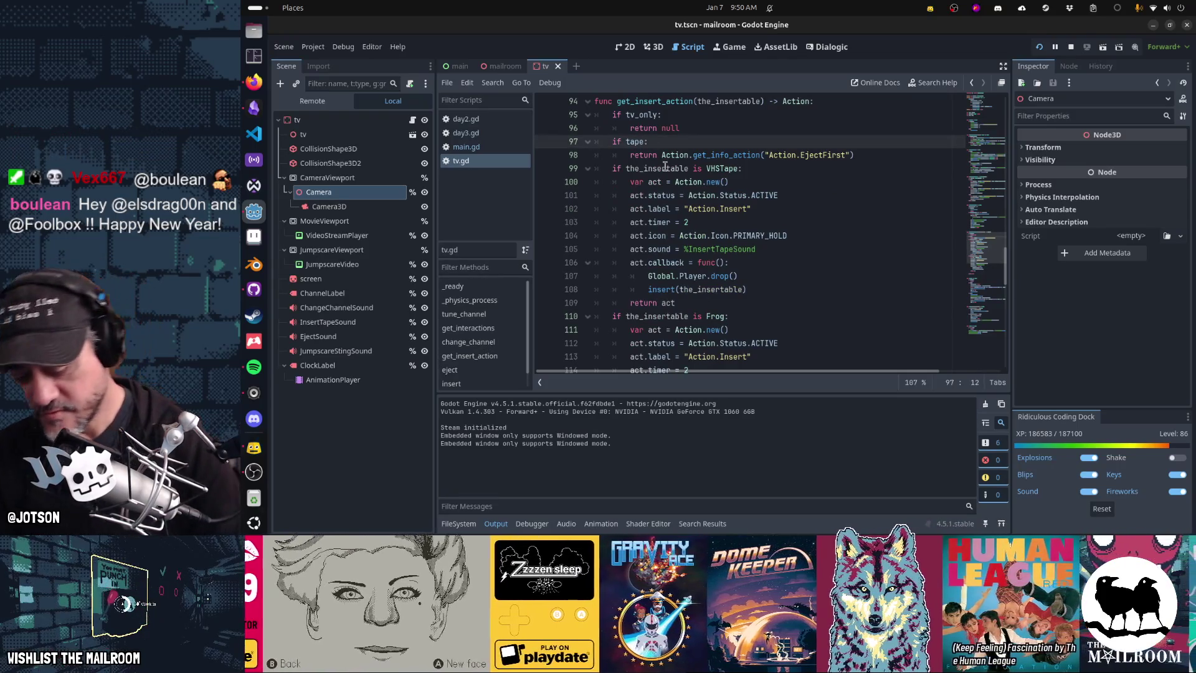
{"action": "type", "text": "aor"}
{"action": "type", "text": " frog"}
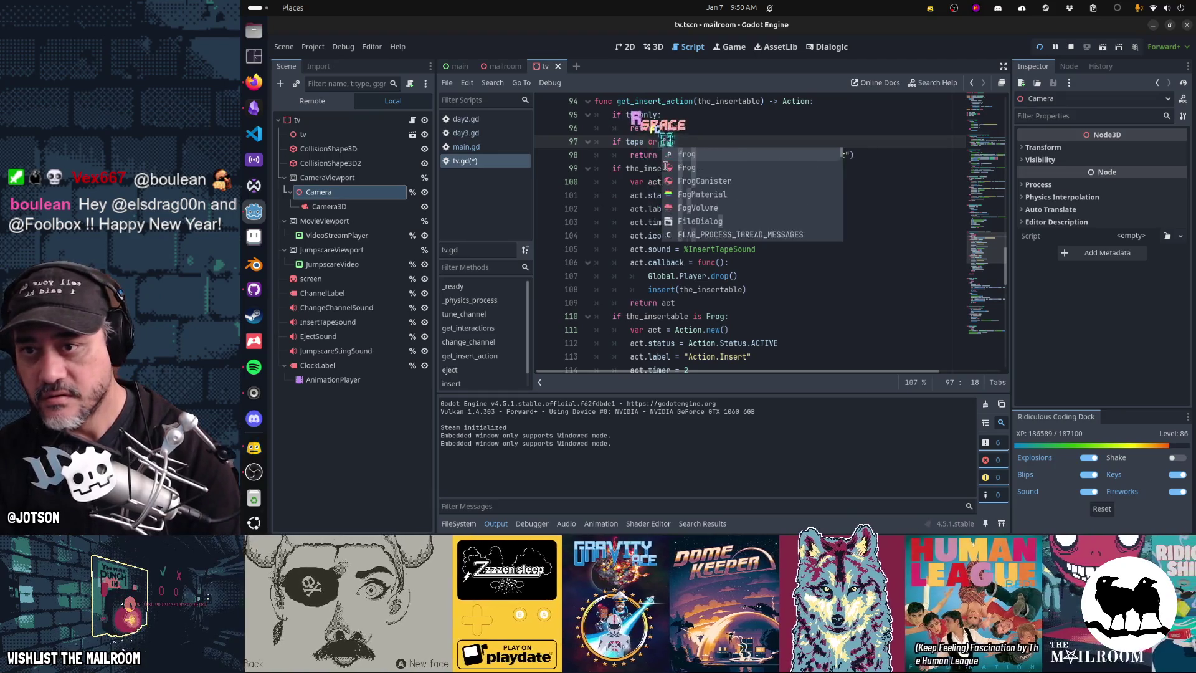
{"action": "key", "text": "ctrl+s"}
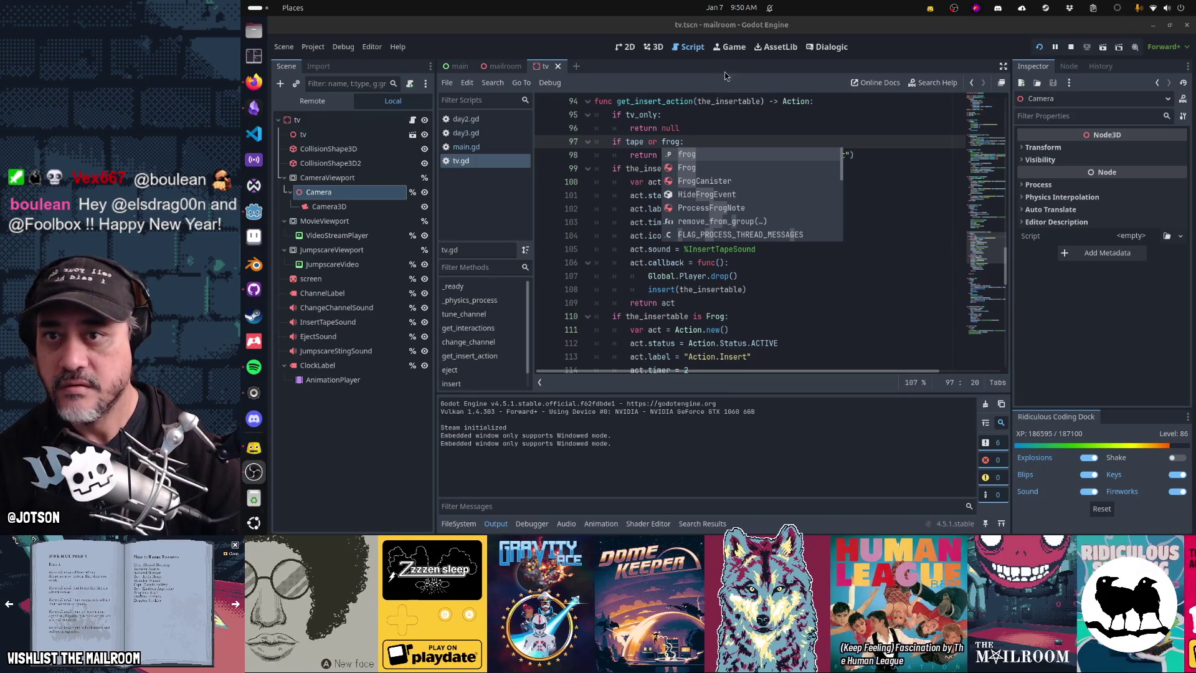
{"action": "key", "text": "F5"}
Resume the game, carry the tape to the VCR, then pause again.
{"action": "left_click", "coordinate": [739, 214]}
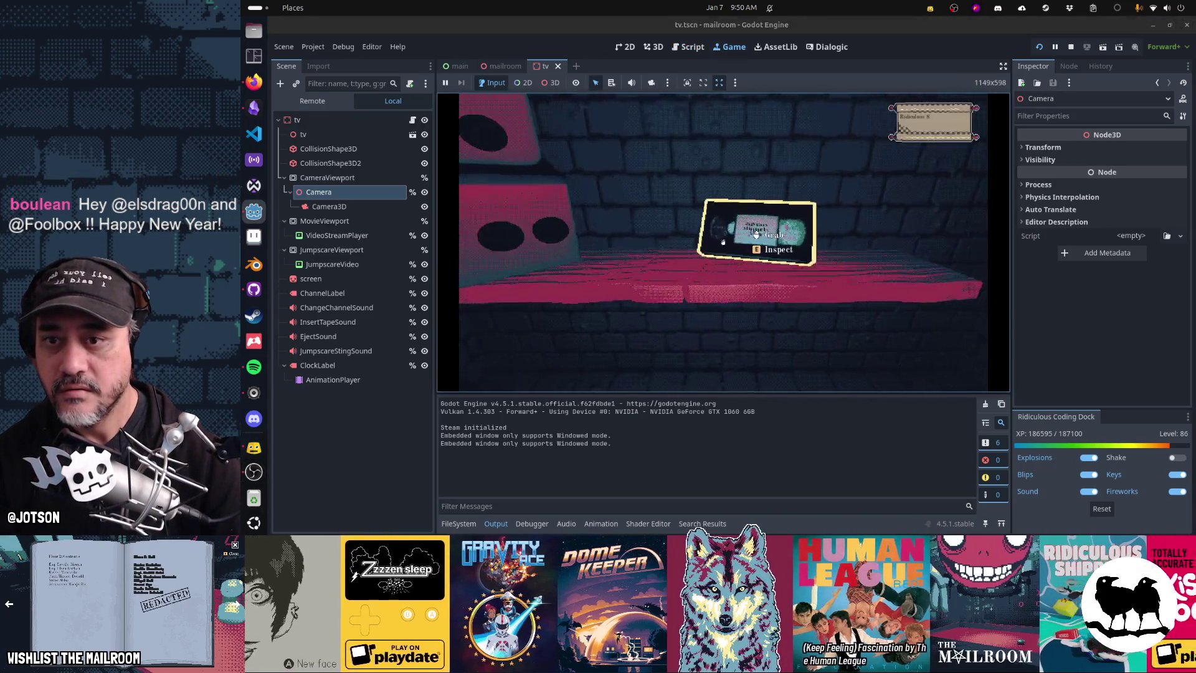
{"action": "left_click", "coordinate": [722, 241]}
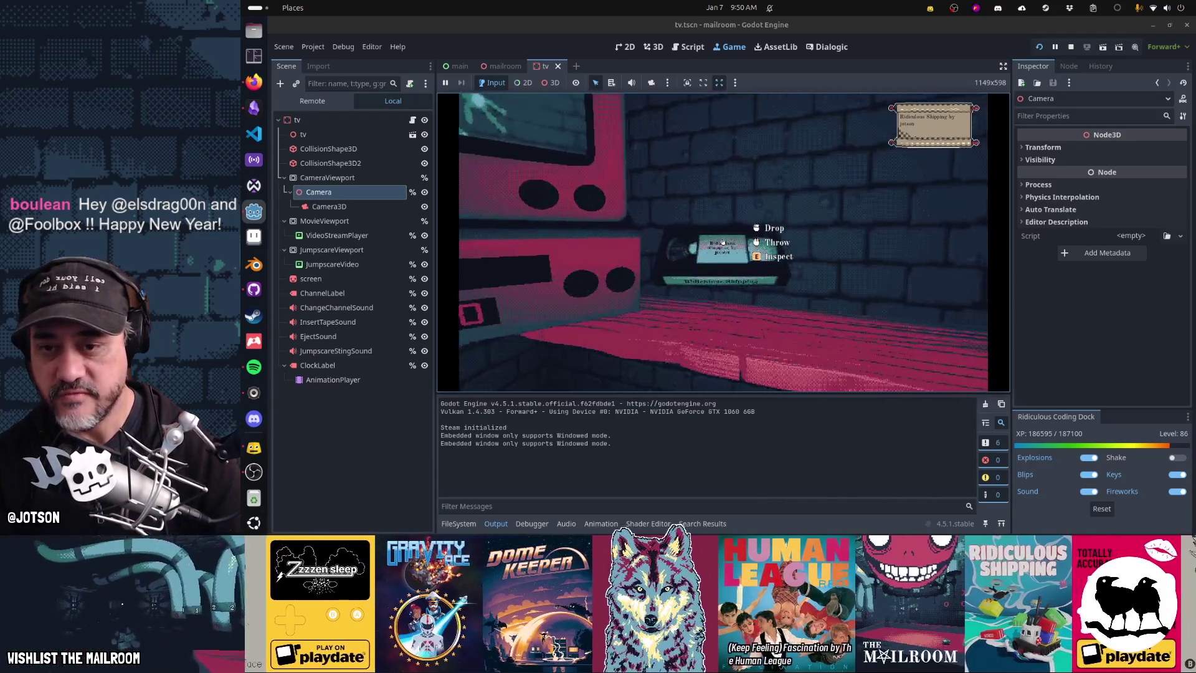
{"action": "key", "text": "Escape"}
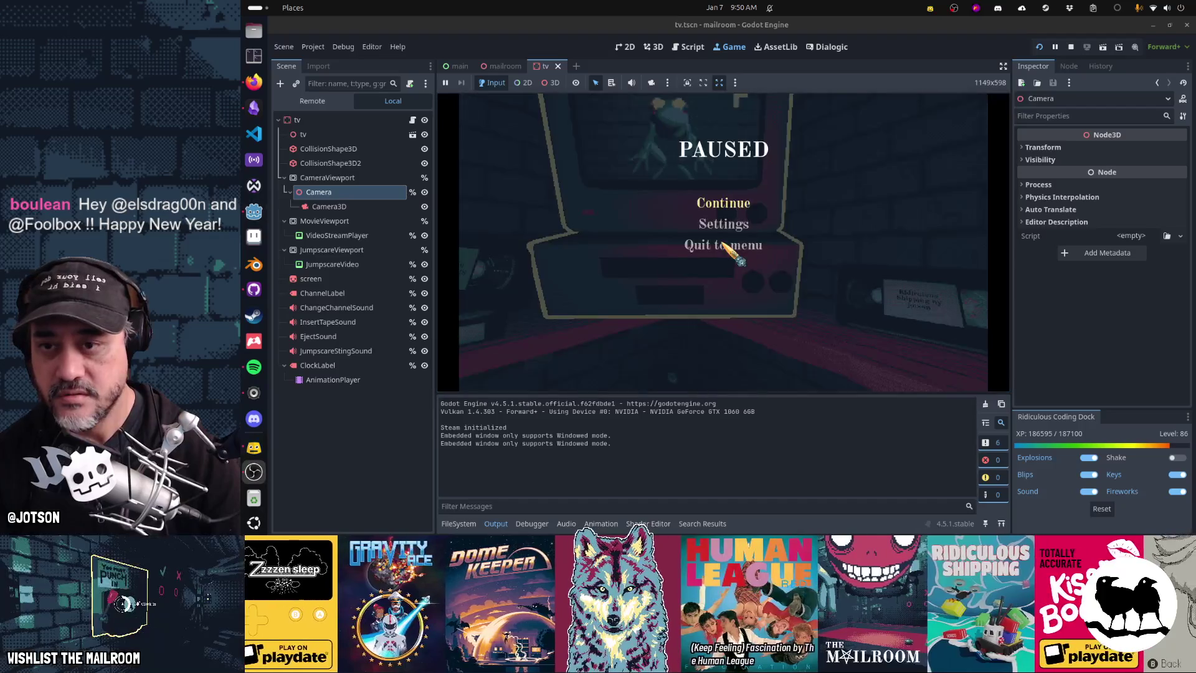
Go back to the tv.gd script, dismiss the completion list, and bring Firefox forward.
{"action": "left_click", "coordinate": [696, 54]}
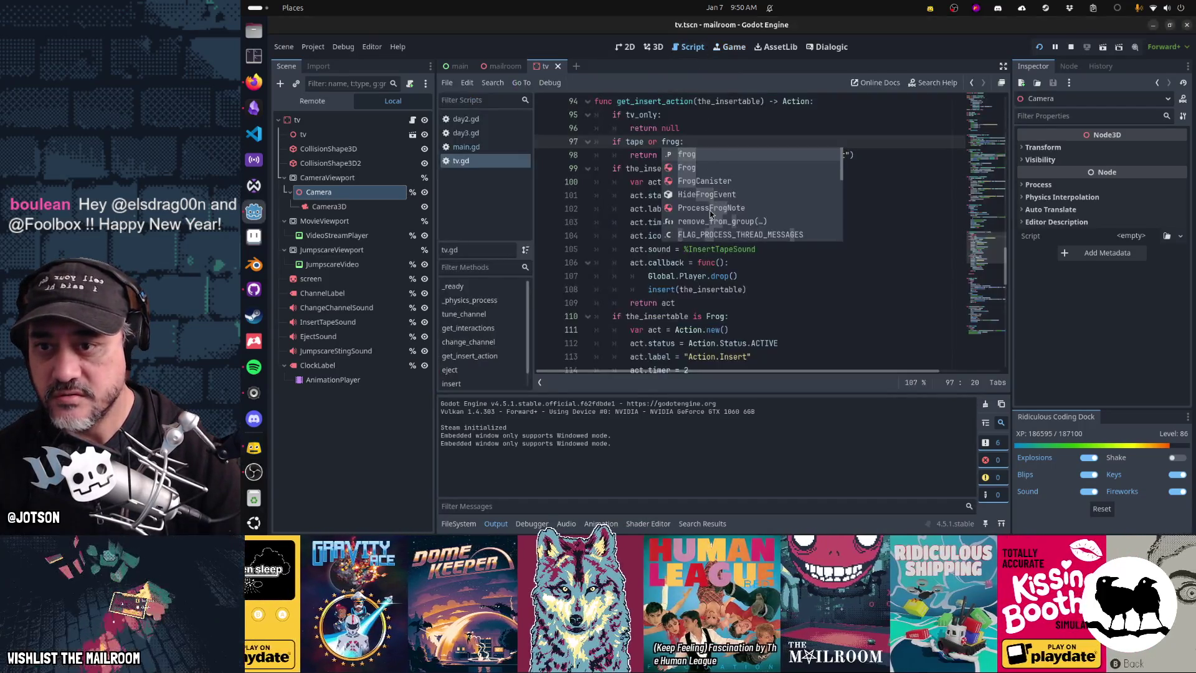
{"action": "key", "text": "Escape"}
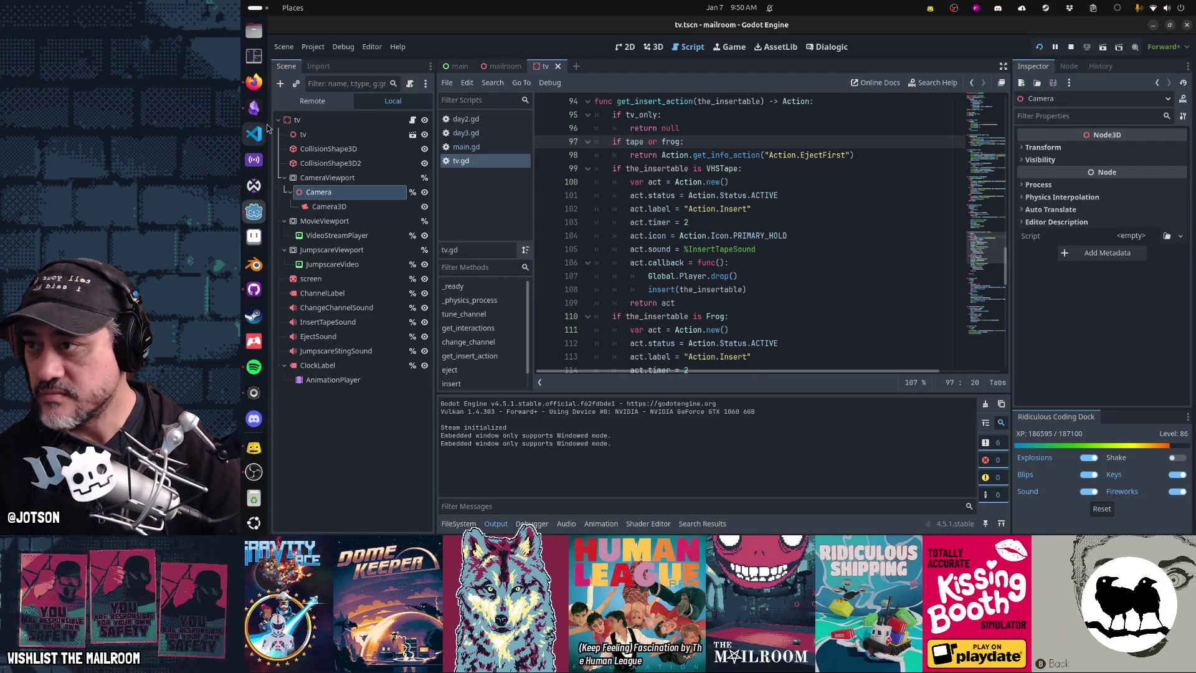
{"action": "left_click", "coordinate": [253, 82]}
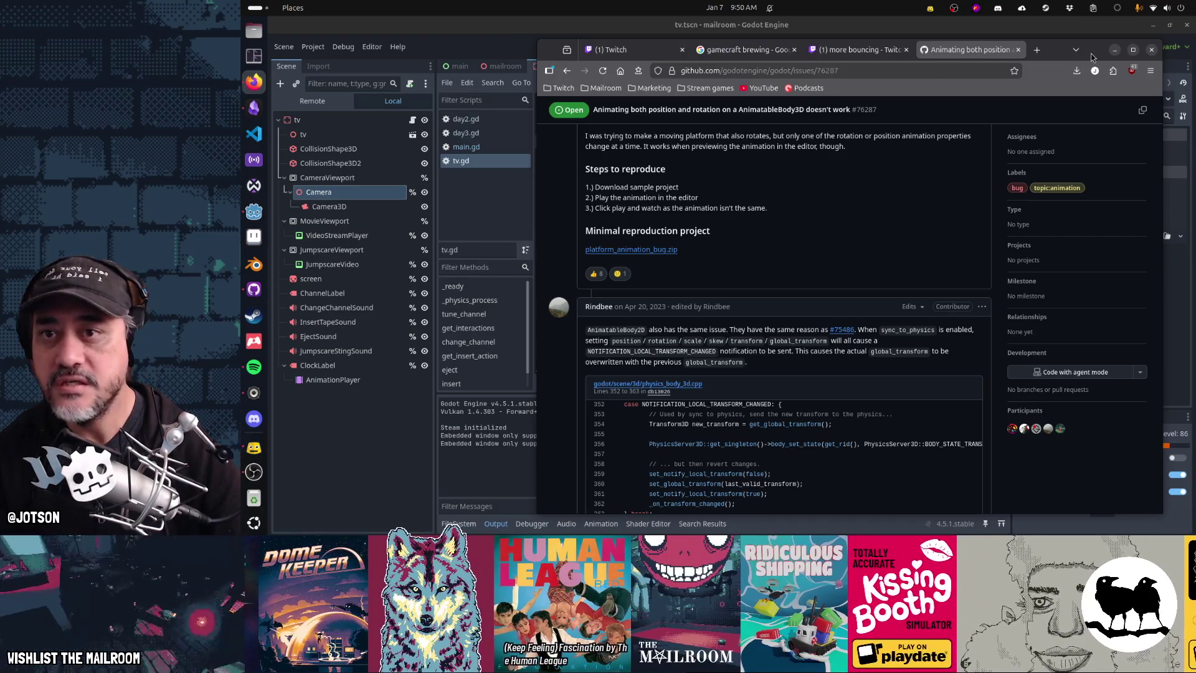
Open The Mailroom localization spreadsheet in a new tab and jump to the bottom of the keys.
{"action": "key", "text": "ctrl+t"}
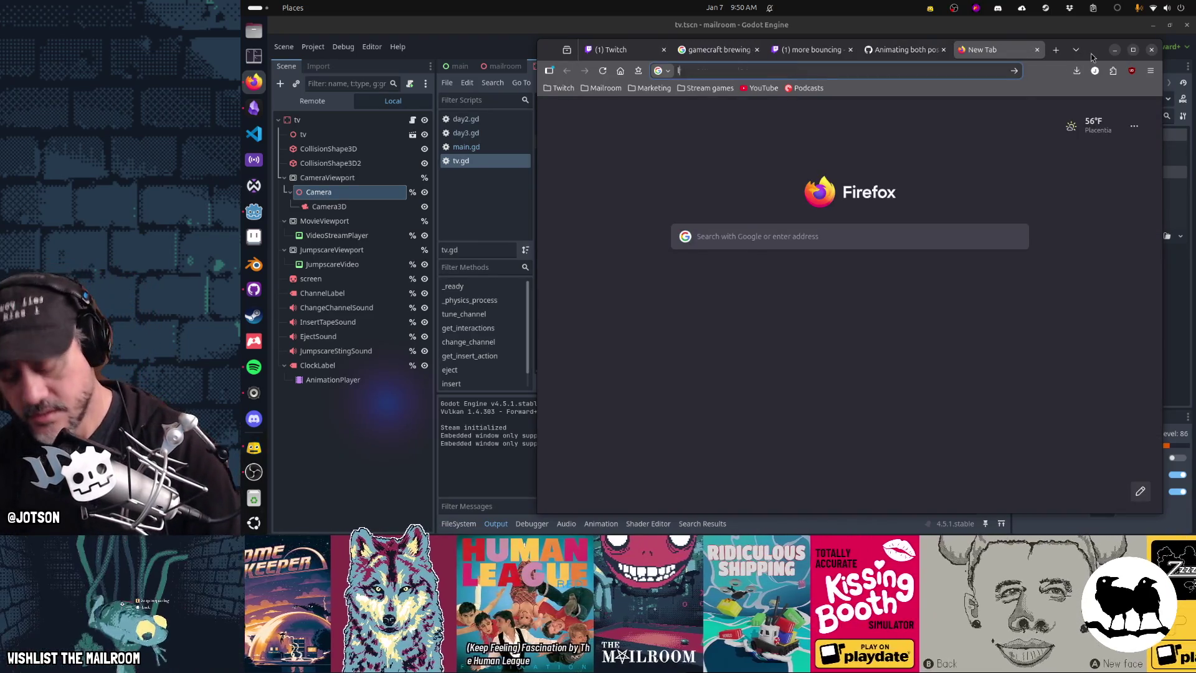
{"action": "type", "text": "localiz"}
{"action": "key", "text": "Up"}
{"action": "key", "text": "Up"}
{"action": "key", "text": "Up"}
{"action": "key", "text": "Return"}
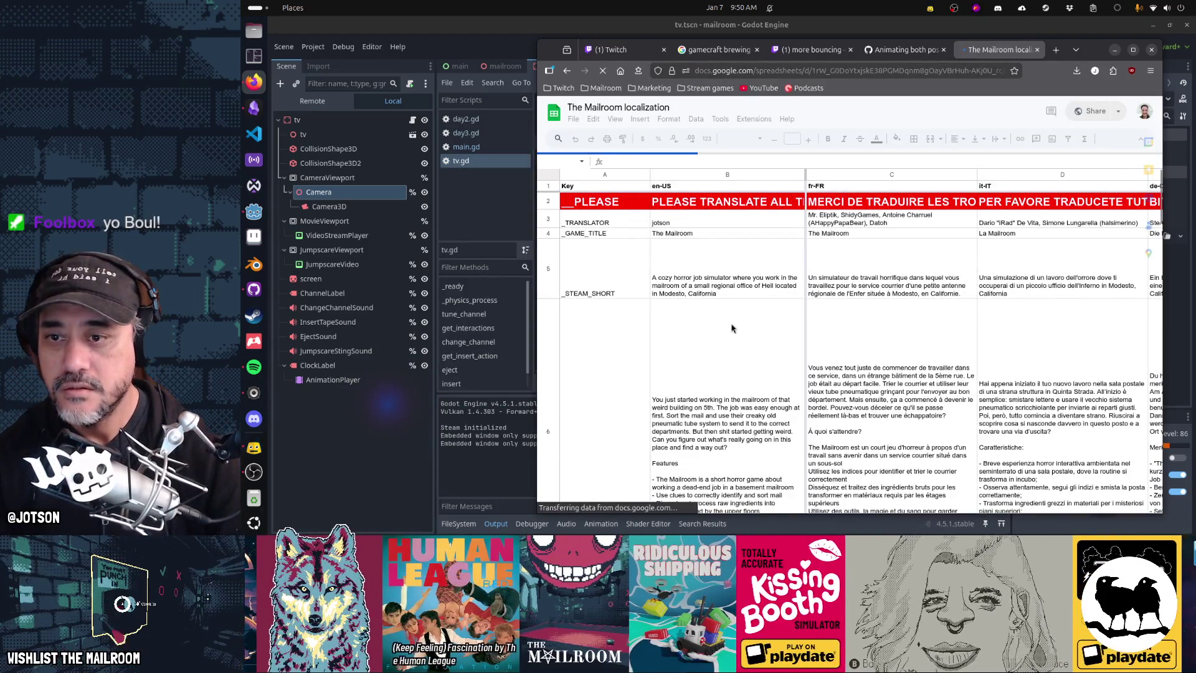
{"action": "left_click", "coordinate": [633, 329]}
{"action": "key", "text": "ctrl+Down"}
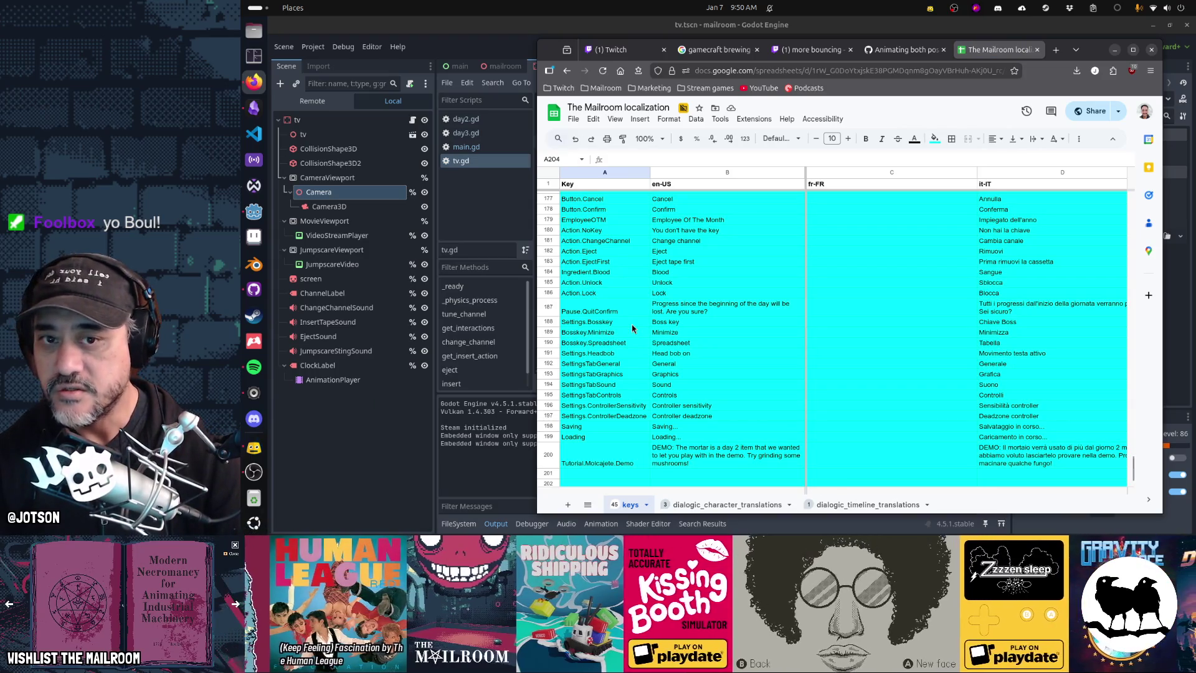
Inspect the Action.EjectFirst row, select the existing Action.Eject key, and return to Godot.
{"action": "triple_click", "coordinate": [671, 261]}
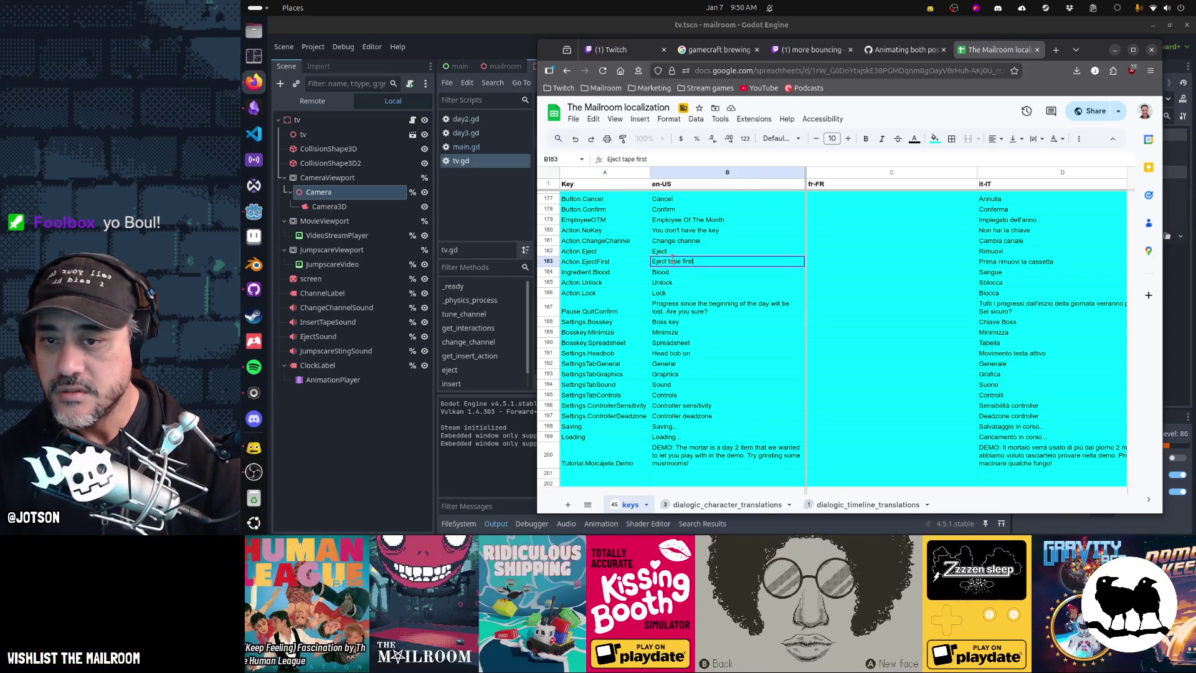
{"action": "left_click", "coordinate": [672, 261]}
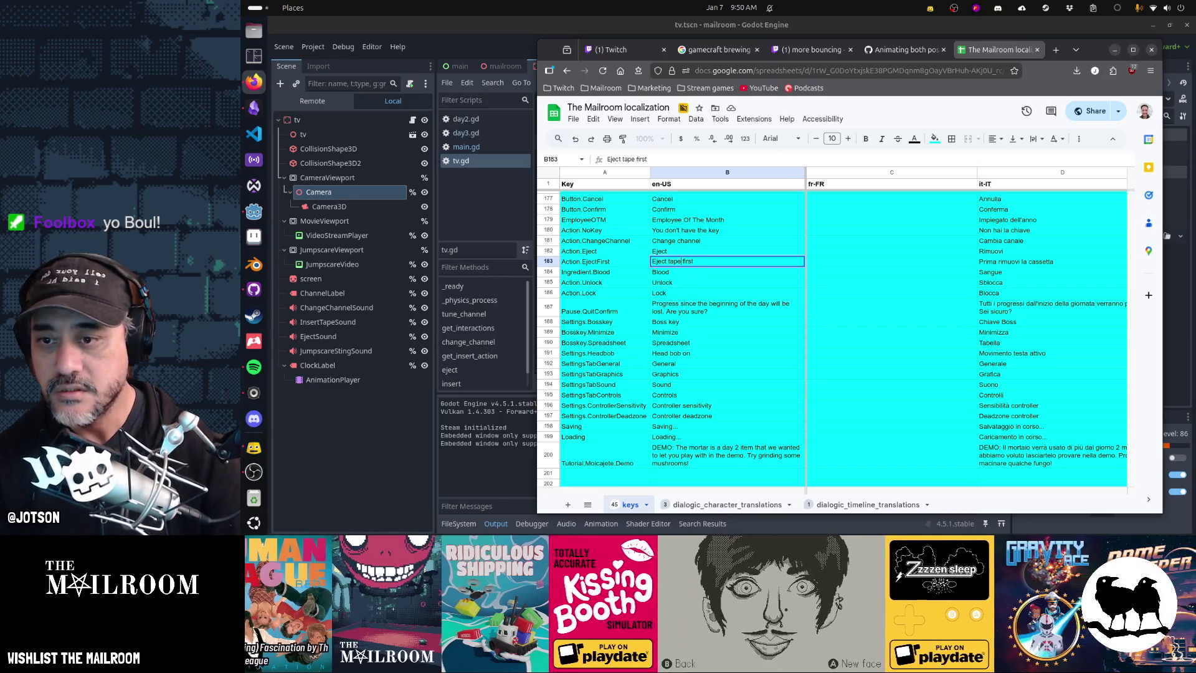
{"action": "double_click", "coordinate": [674, 261]}
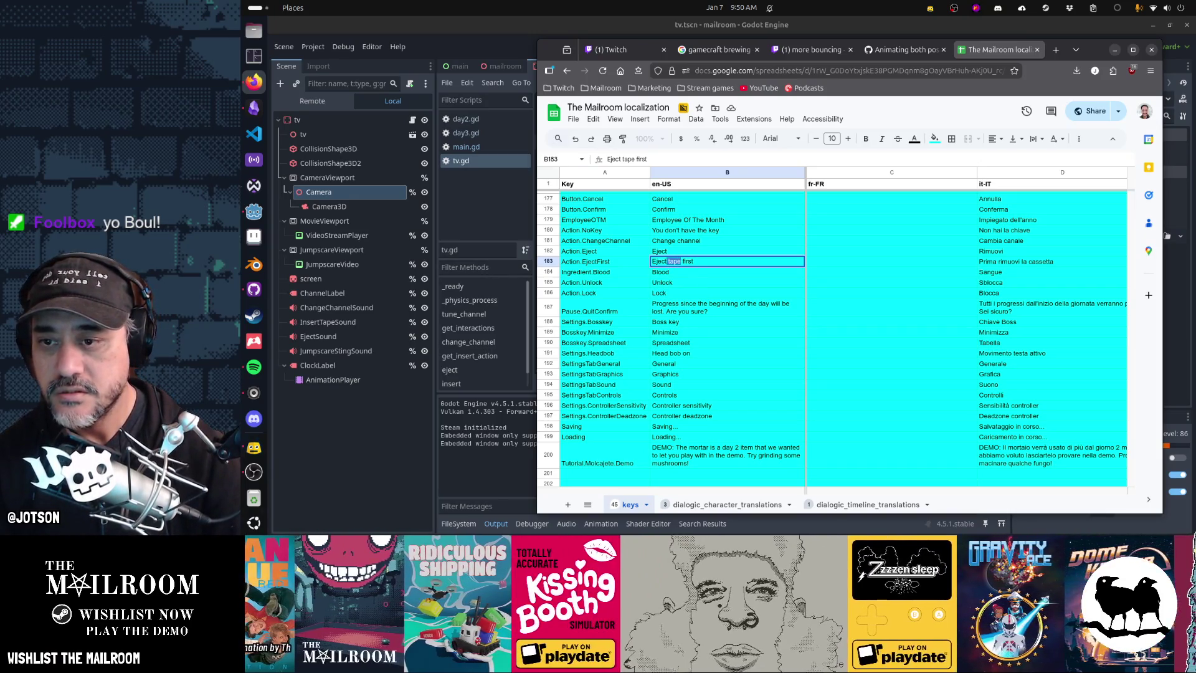
{"action": "key", "text": "Escape"}
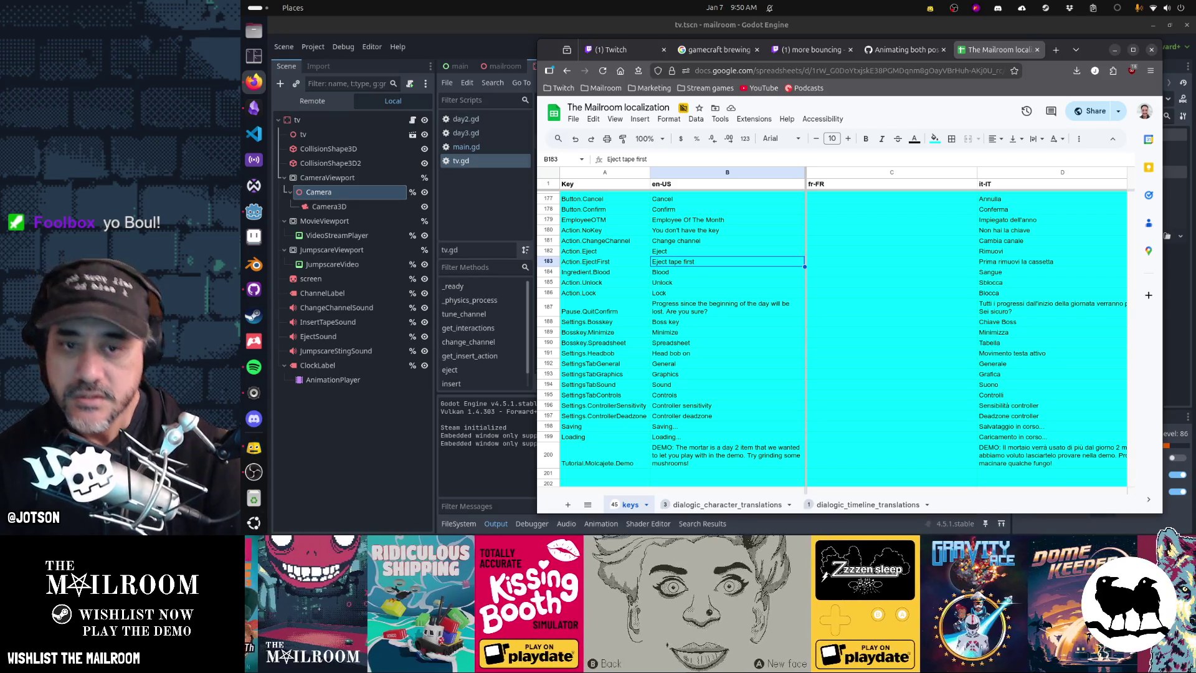
{"action": "left_click", "coordinate": [604, 261]}
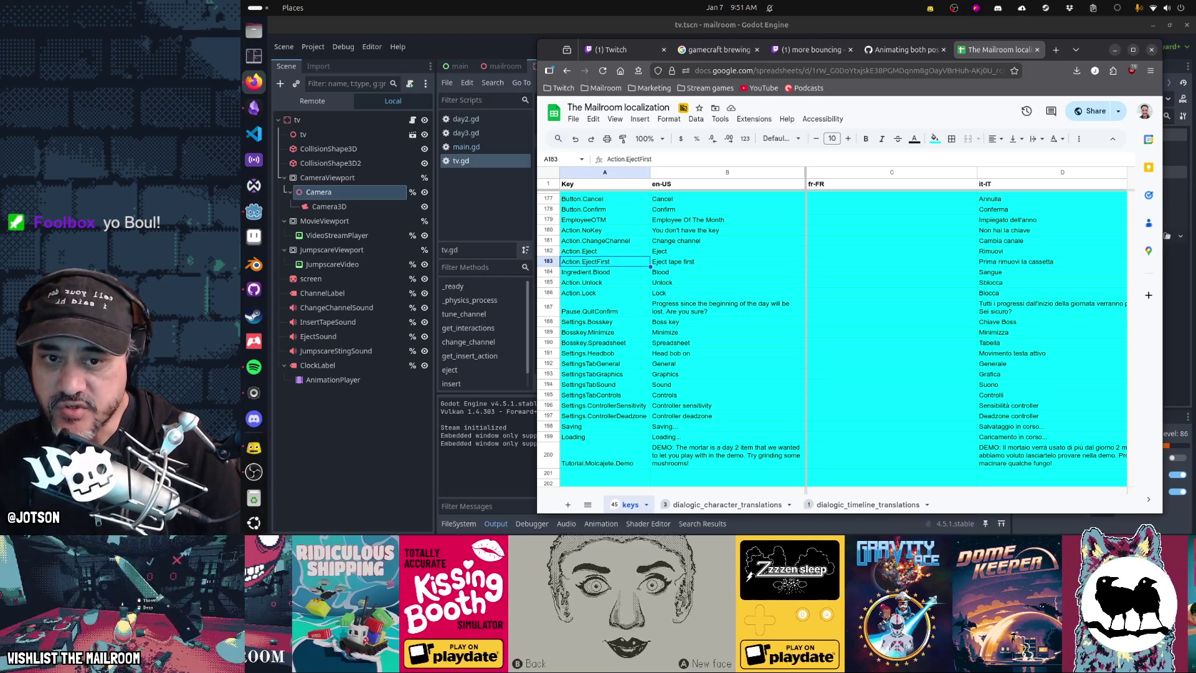
{"action": "left_click", "coordinate": [605, 251]}
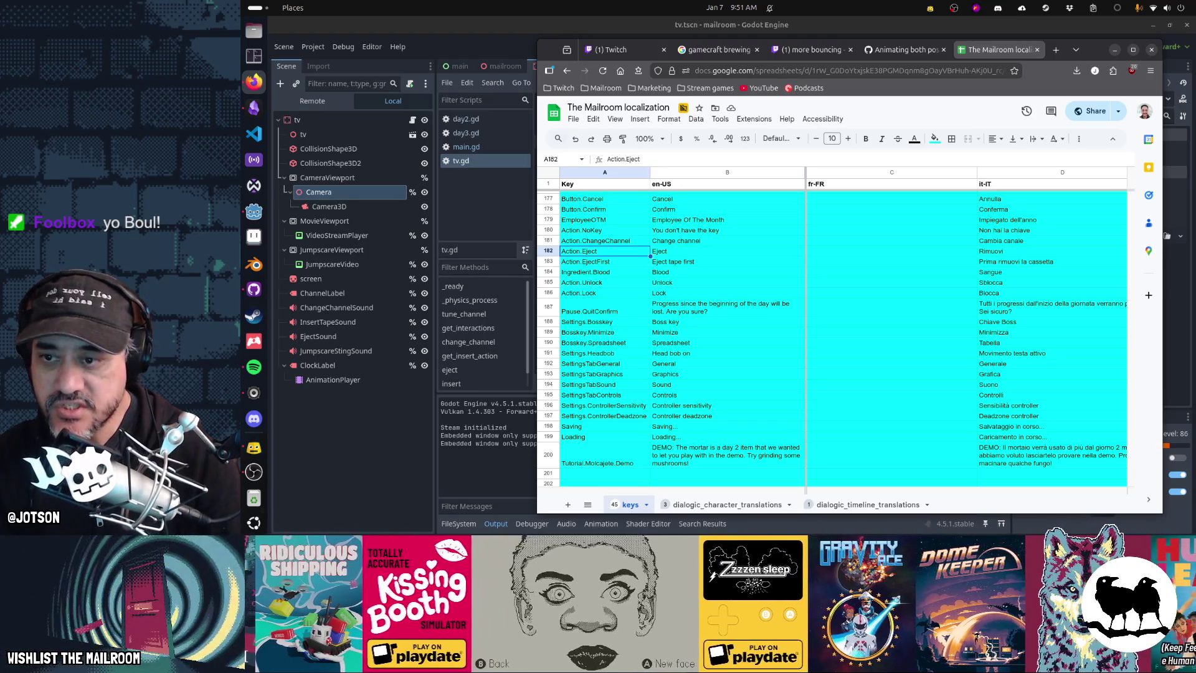
{"action": "key", "text": "alt+Tab"}
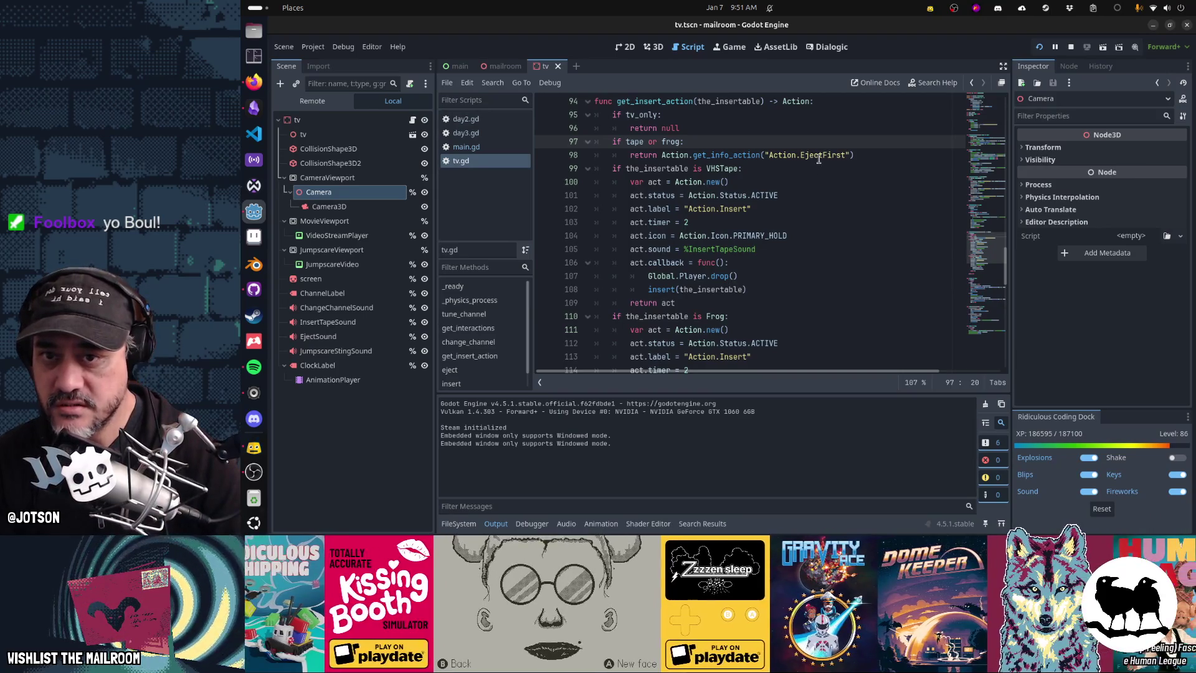
Delete 'First' from Action.EjectFirst on line 98 of tv.gd, leaving Action.Eject.
{"action": "left_click", "coordinate": [819, 154]}
{"action": "key", "text": "ctrl+shift+Right"}
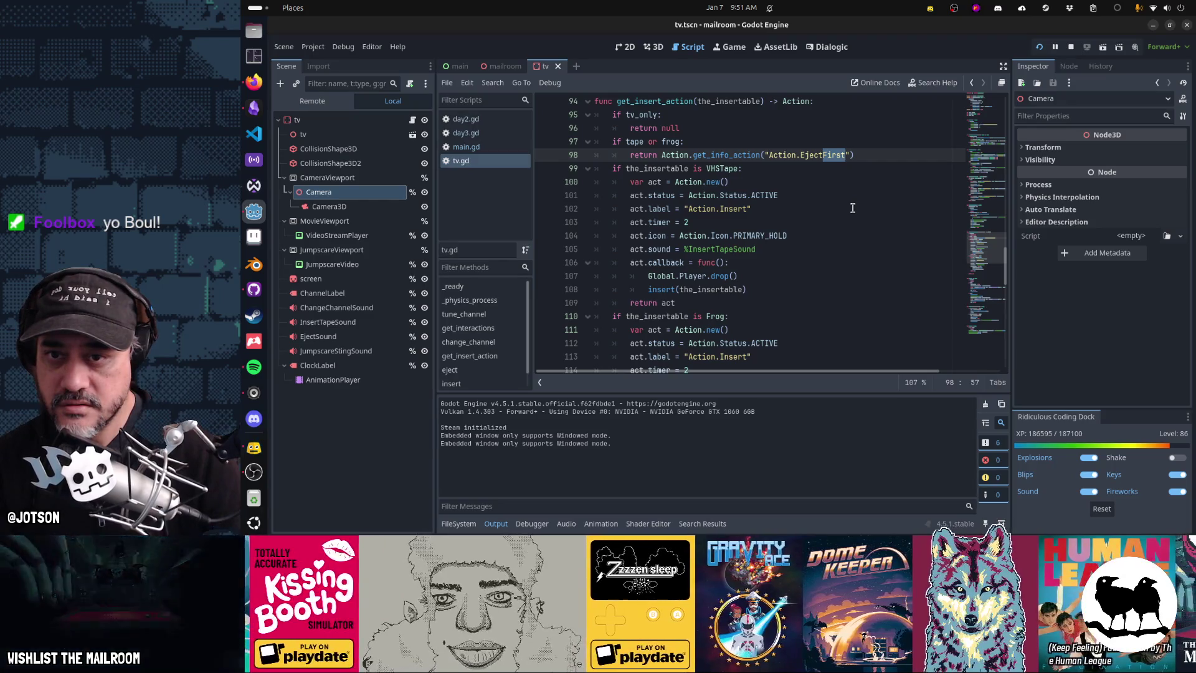
{"action": "key", "text": "BackSpace"}
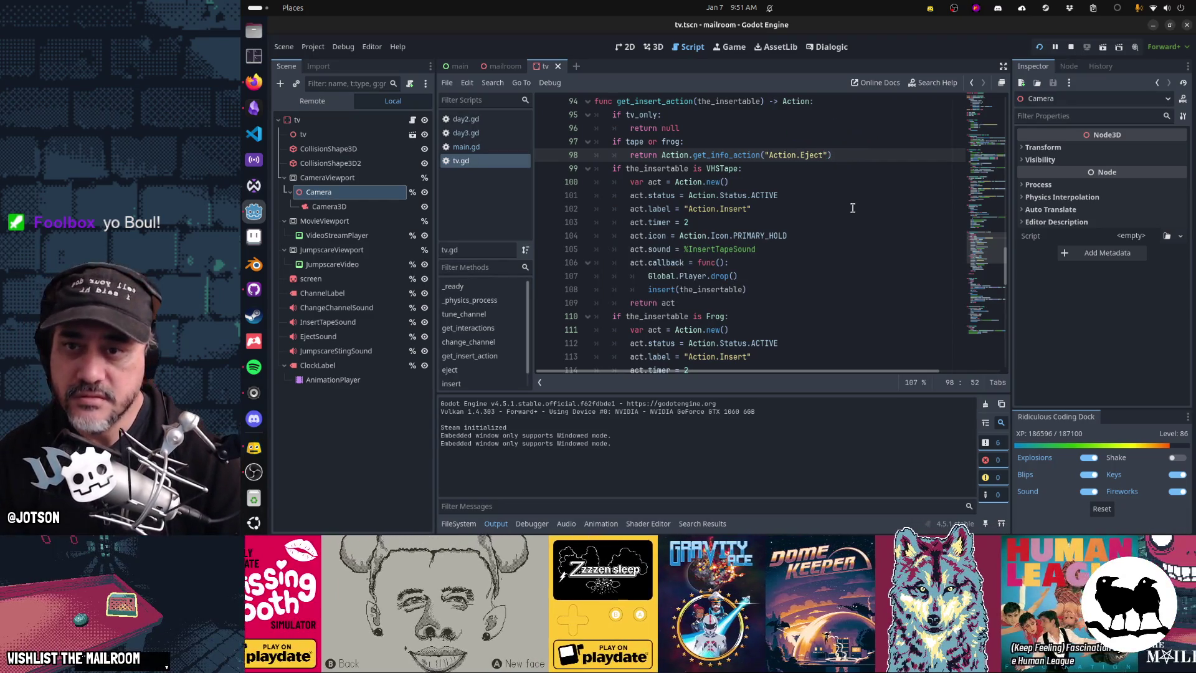
Run the current scene to test the change and resume from the pause menu.
{"action": "key", "text": "alt+Tab"}
{"action": "key", "text": "alt+Tab"}
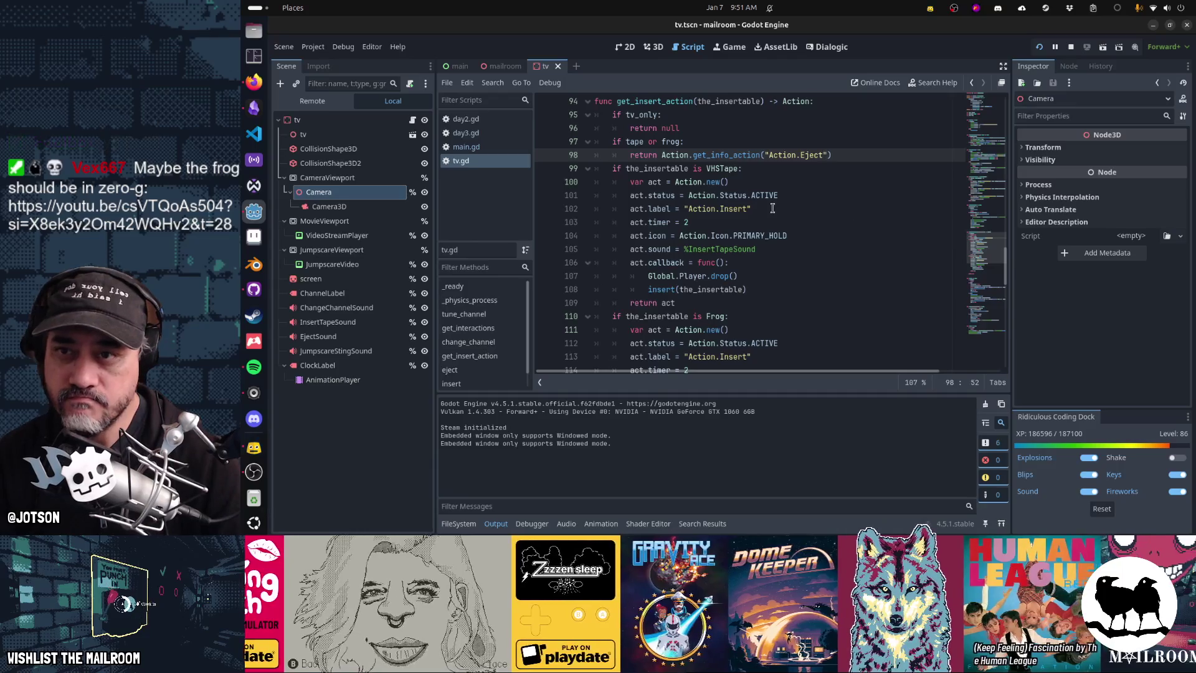
{"action": "left_click", "coordinate": [772, 208]}
{"action": "key", "text": "ctrl+F4"}
{"action": "key", "text": "Escape"}
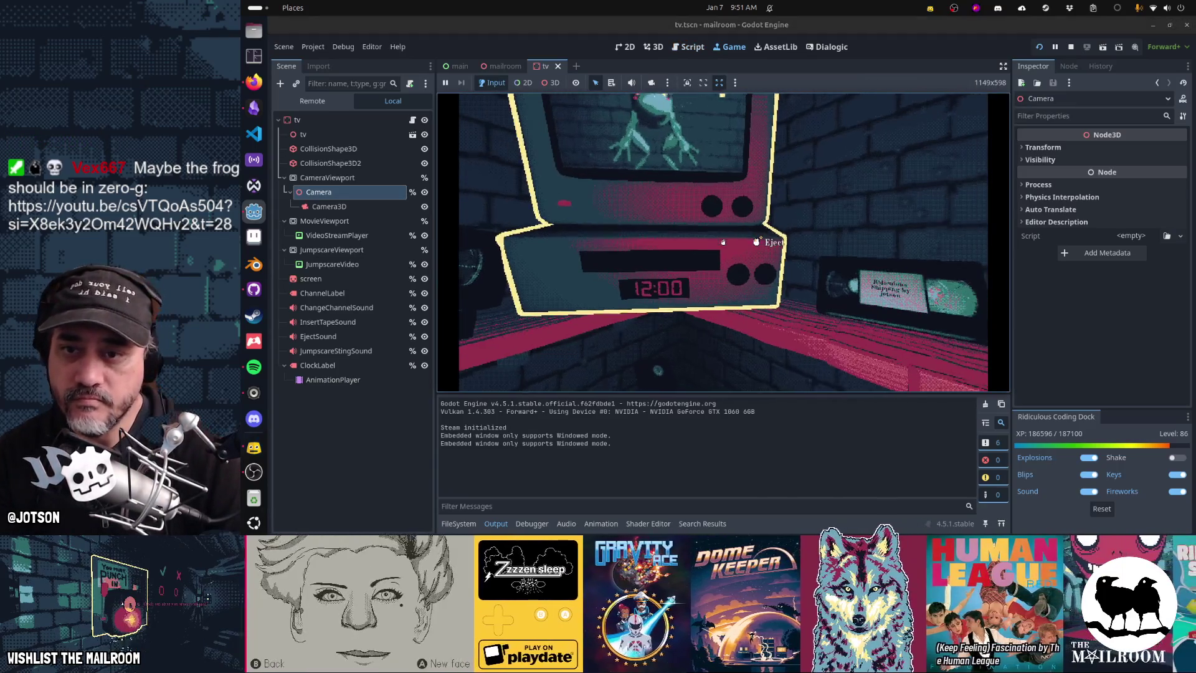
Pick up the VHS tape, insert and eject it at the VCR, then try inserting the frog.
{"action": "left_click", "coordinate": [722, 242]}
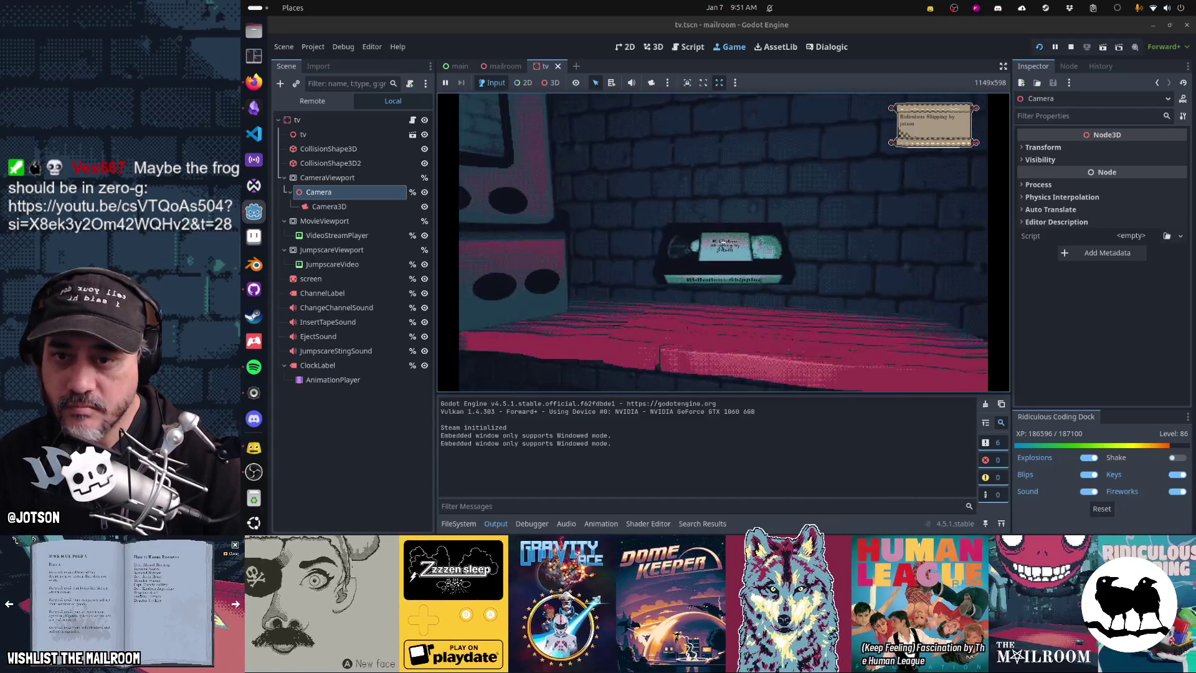
{"action": "left_click", "coordinate": [724, 242]}
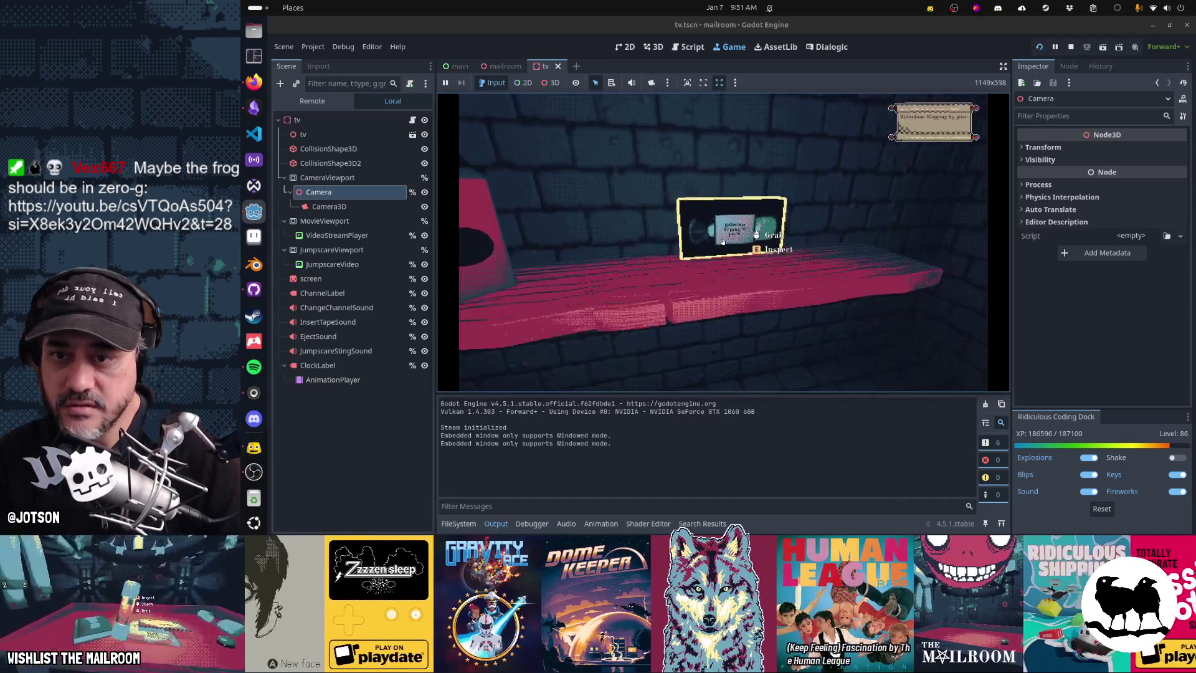
{"action": "left_click", "coordinate": [723, 242]}
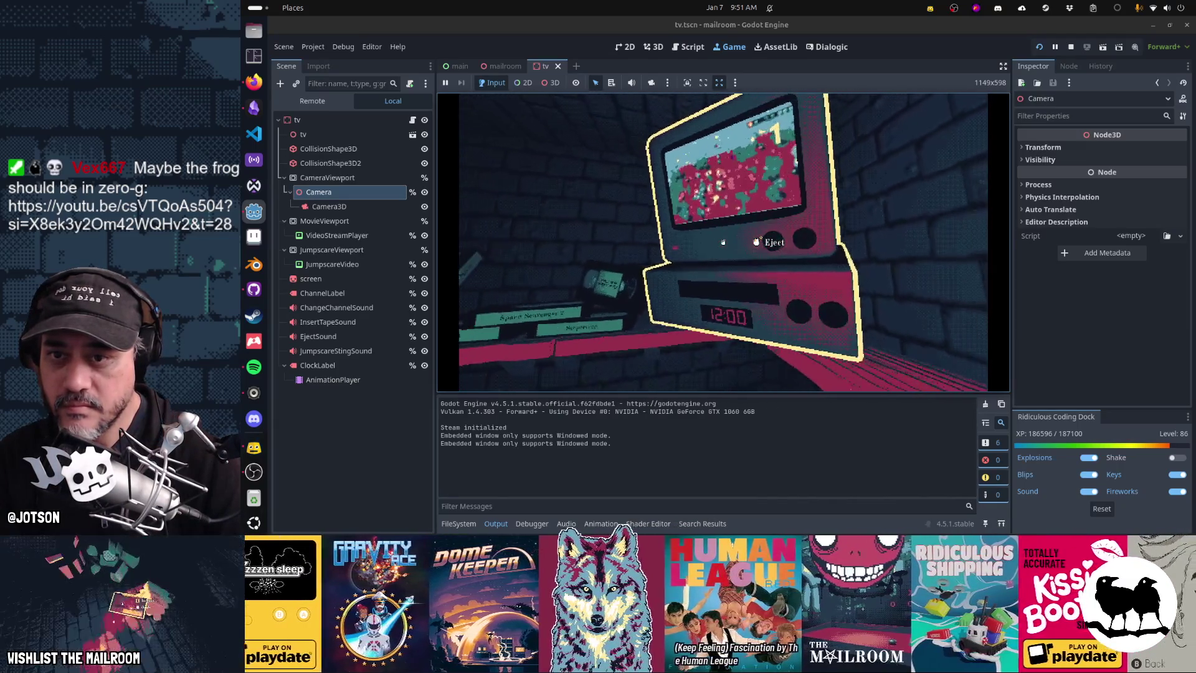
{"action": "left_click", "coordinate": [723, 242]}
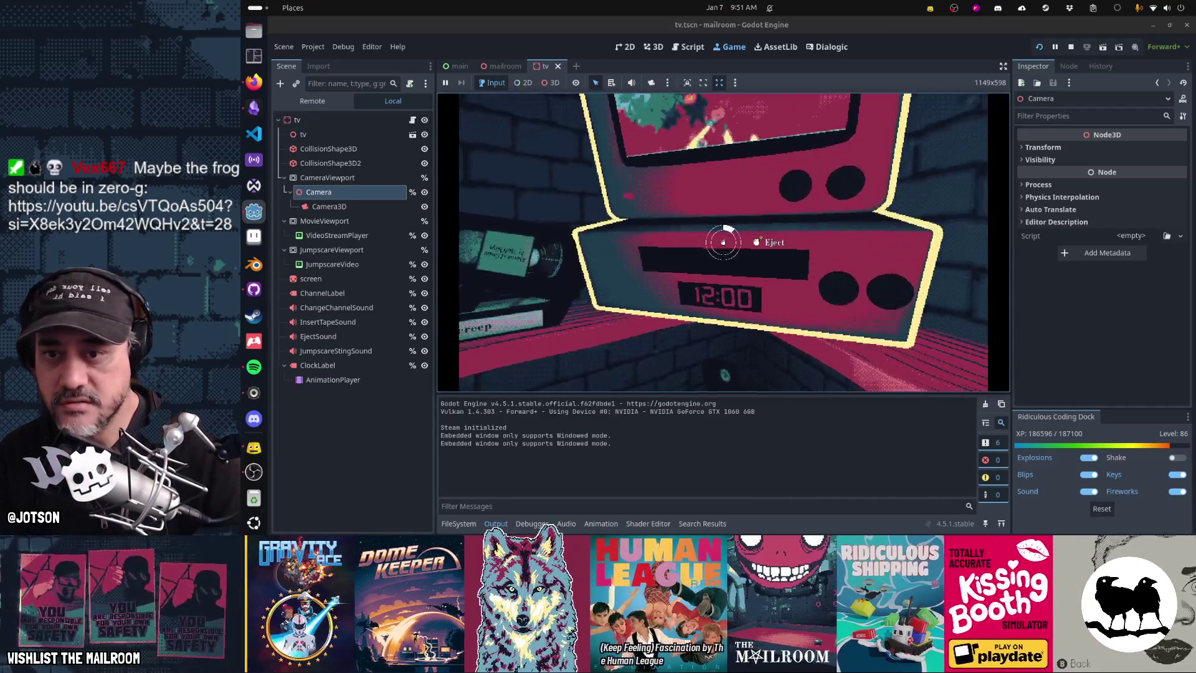
{"action": "left_click", "coordinate": [723, 242]}
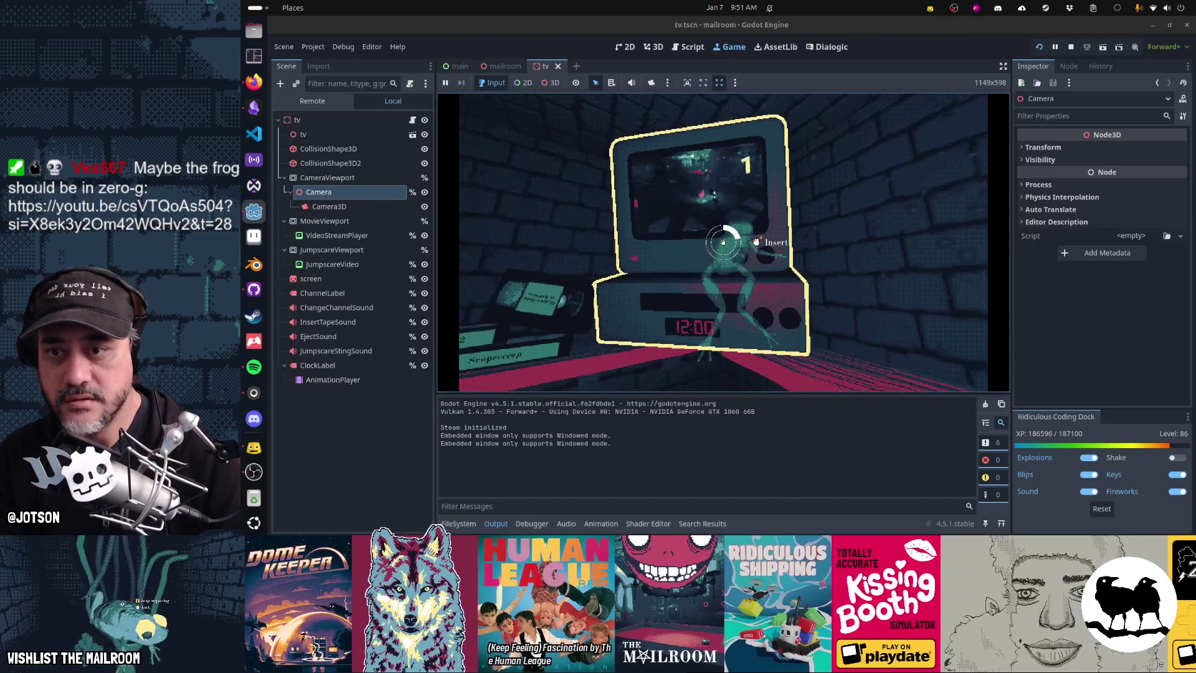
{"action": "left_click", "coordinate": [723, 243]}
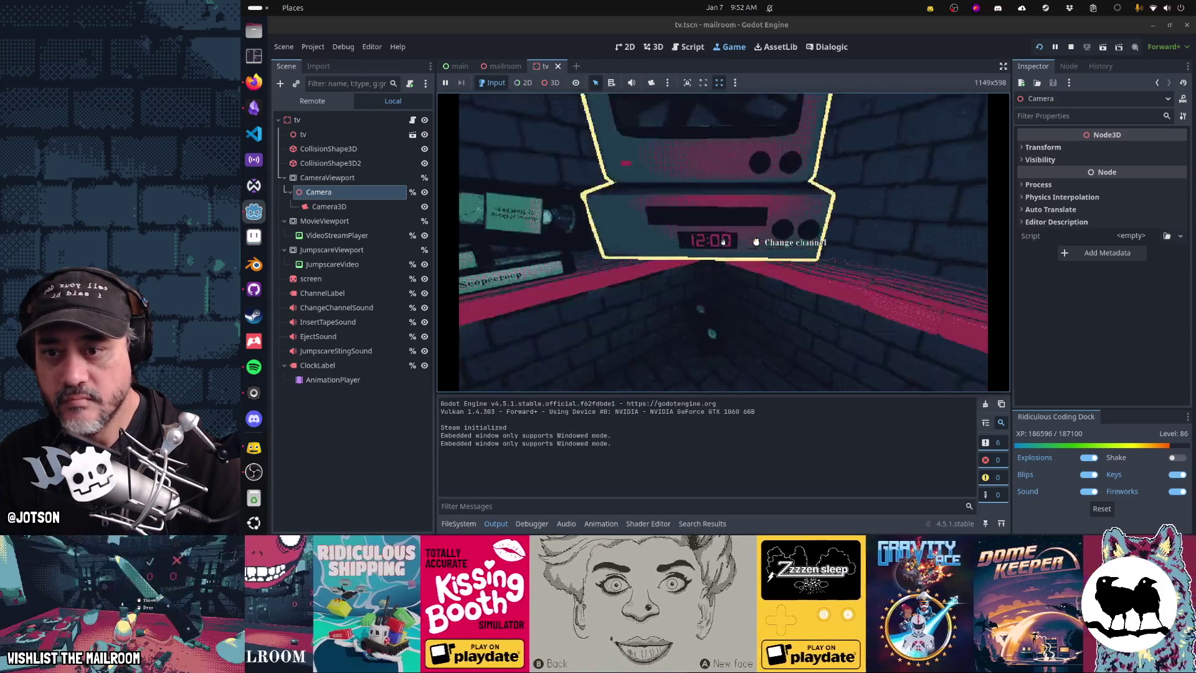
Drop the tape on the shelf, find the frog, insert it into the VCR, then pause.
{"action": "left_click", "coordinate": [723, 242]}
{"action": "left_click", "coordinate": [723, 241]}
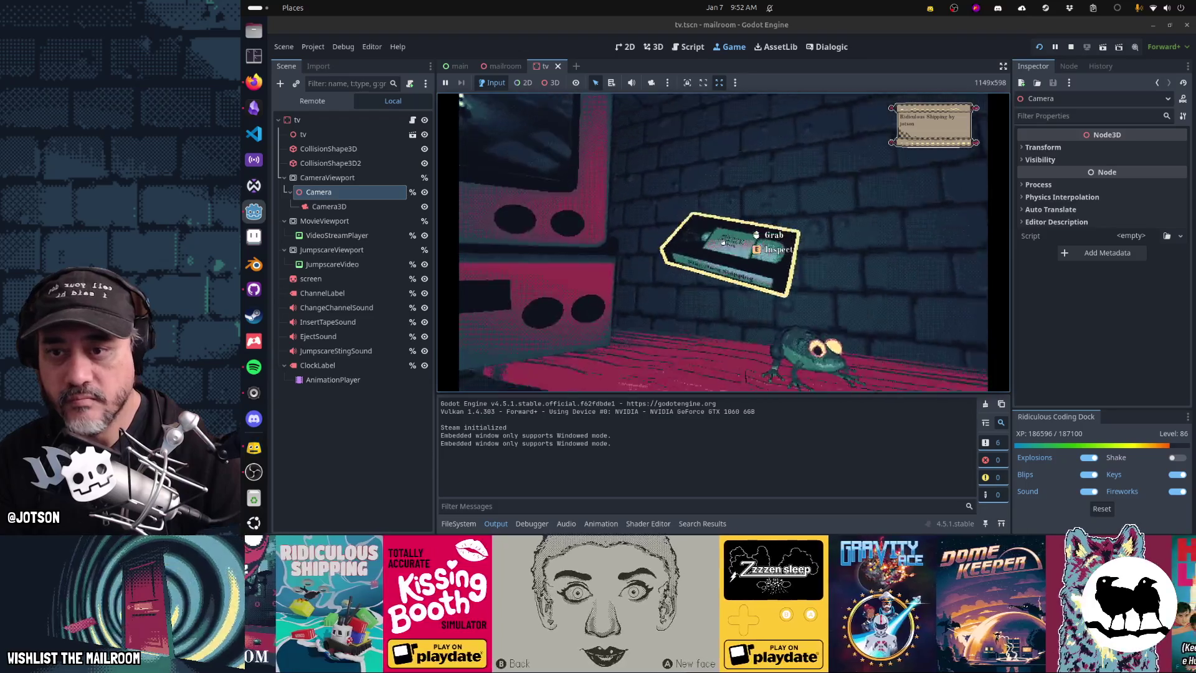
{"action": "key", "text": "s"}
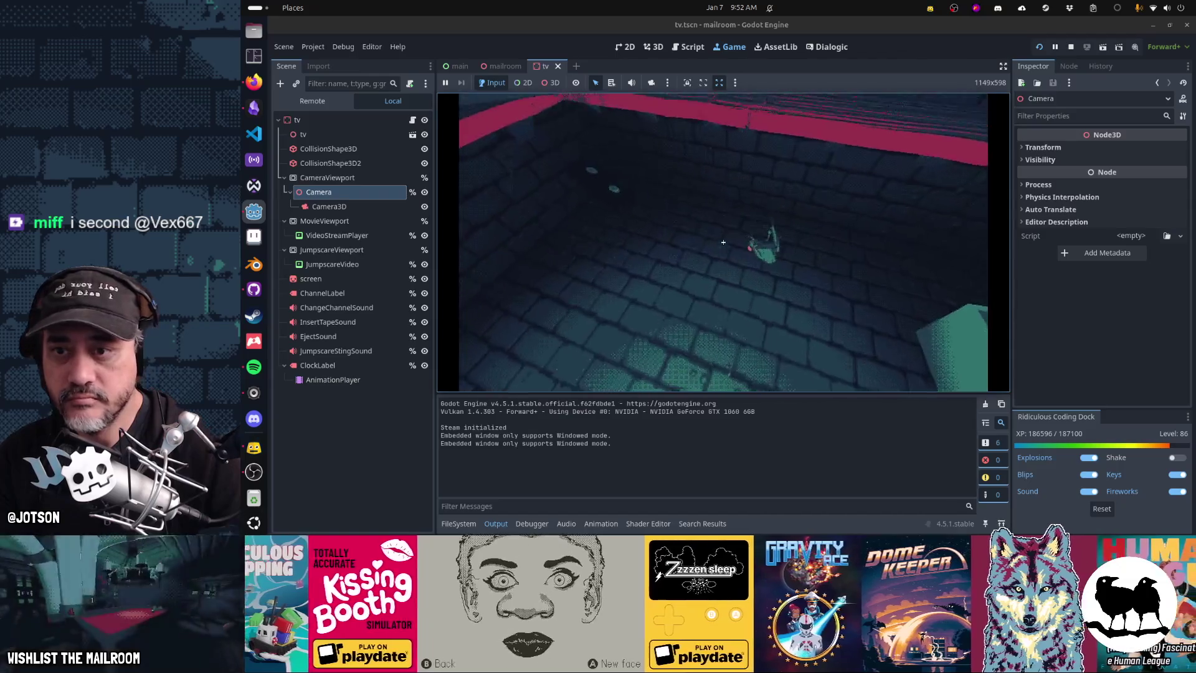
{"action": "left_click", "coordinate": [722, 241]}
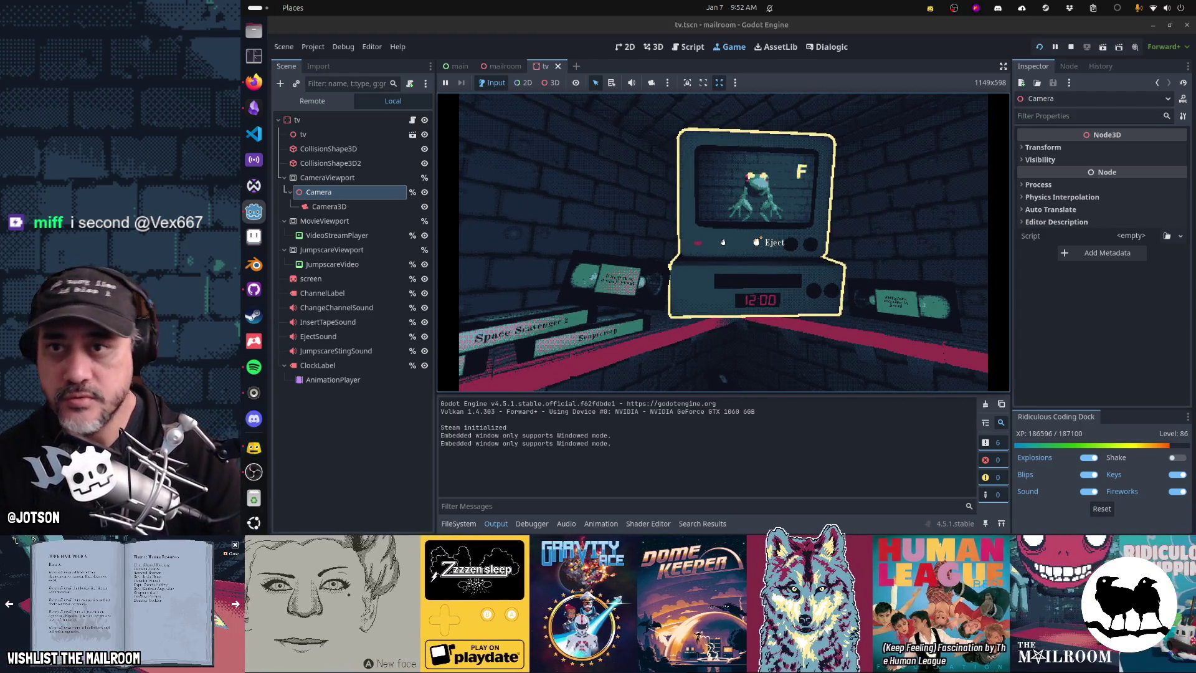
{"action": "key", "text": "Escape"}
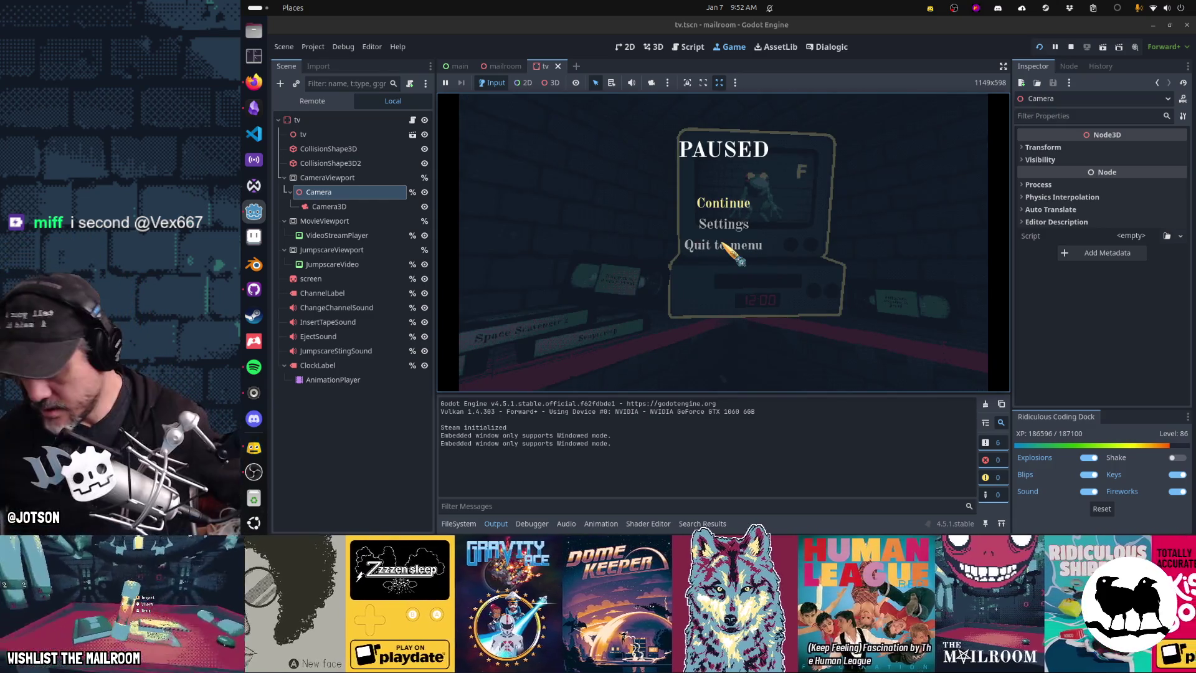
{"action": "key", "text": "Escape"}
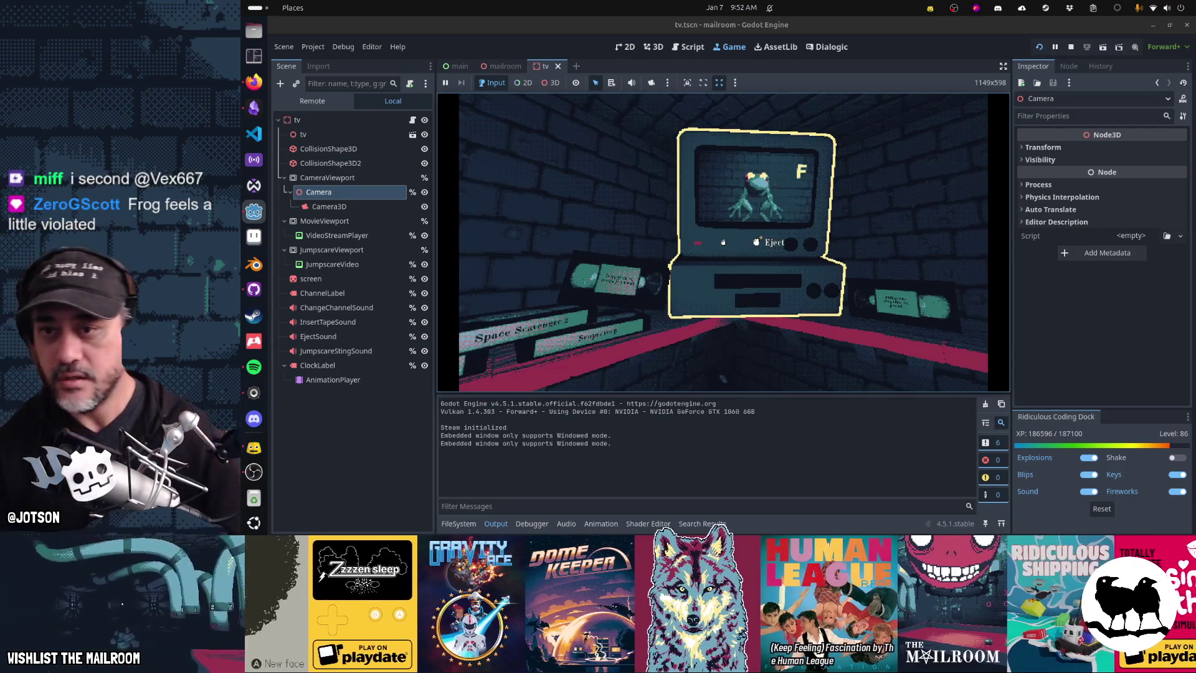
Stop the game with F8, switch to Obsidian's Gamedev TODO board, and start a Mailroom day 3 card.
{"action": "key", "text": "F8"}
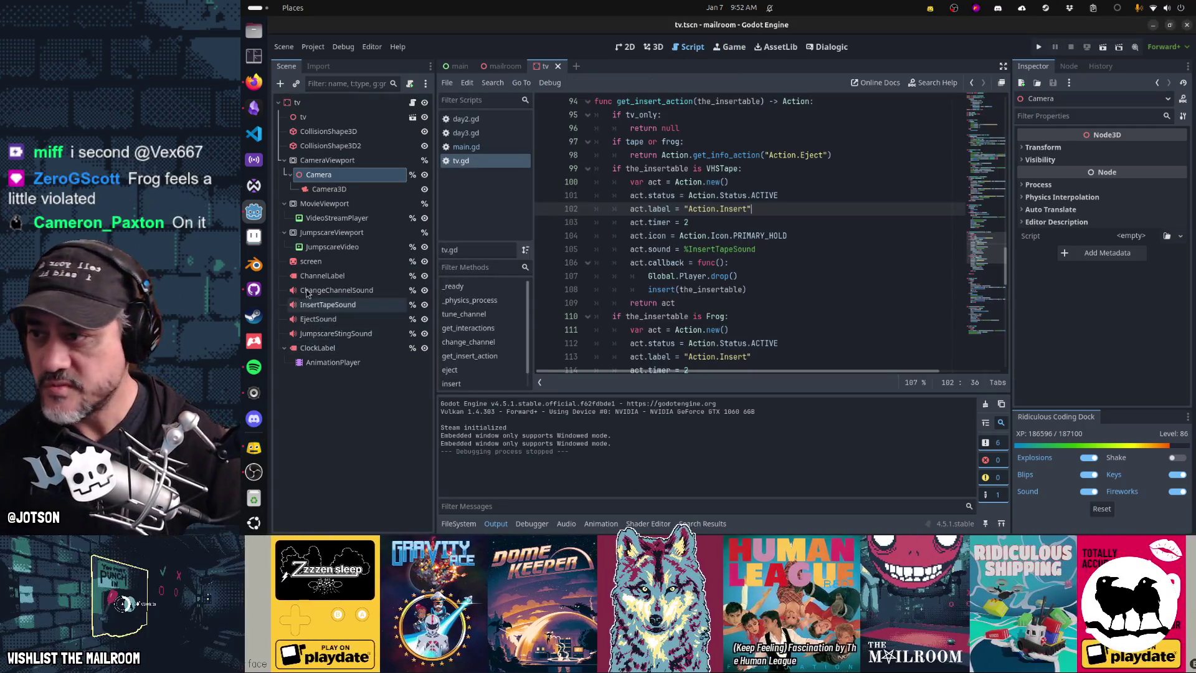
{"action": "left_click", "coordinate": [255, 108]}
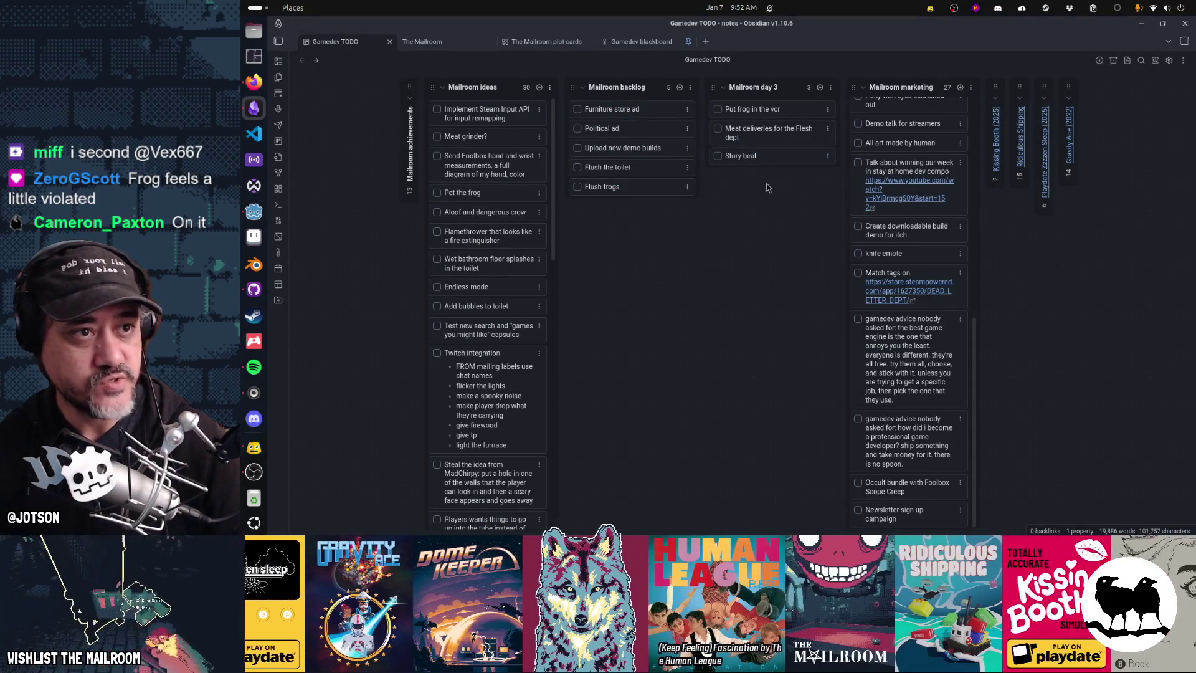
{"action": "left_click", "coordinate": [820, 87]}
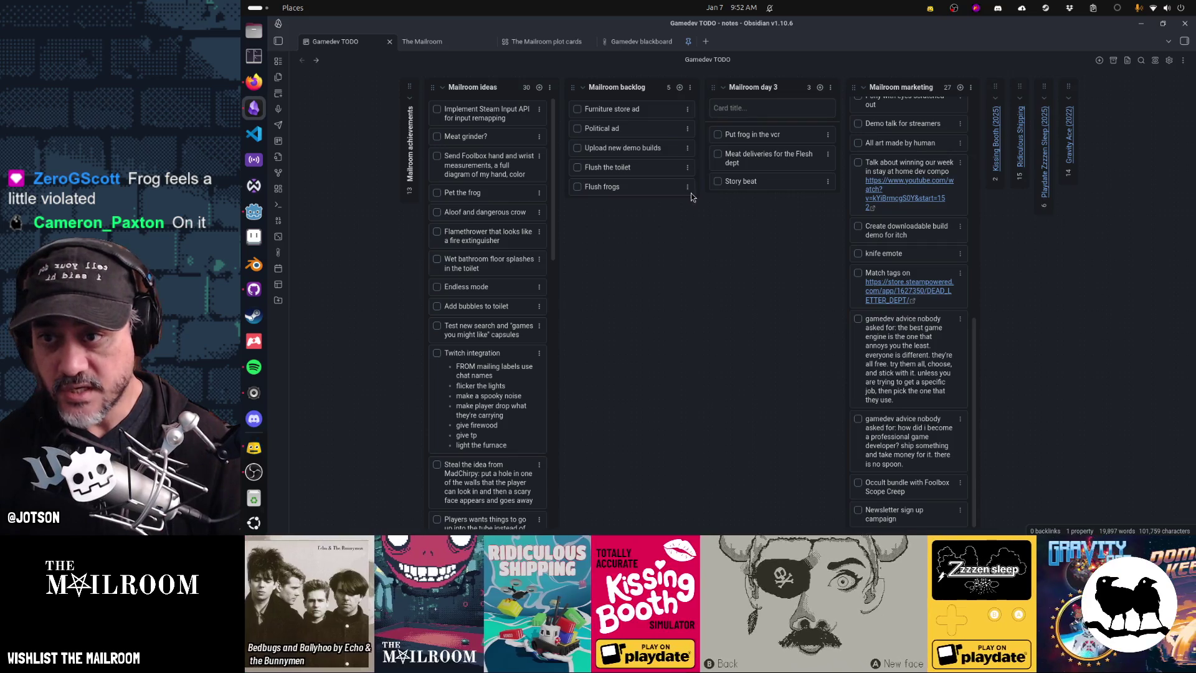
Move Flush the toilet and Flush frogs to the top of the backlog, and add a frog-in-vcr music card.
{"action": "left_click_drag", "start_coordinate": [648, 168], "coordinate": [632, 111]}
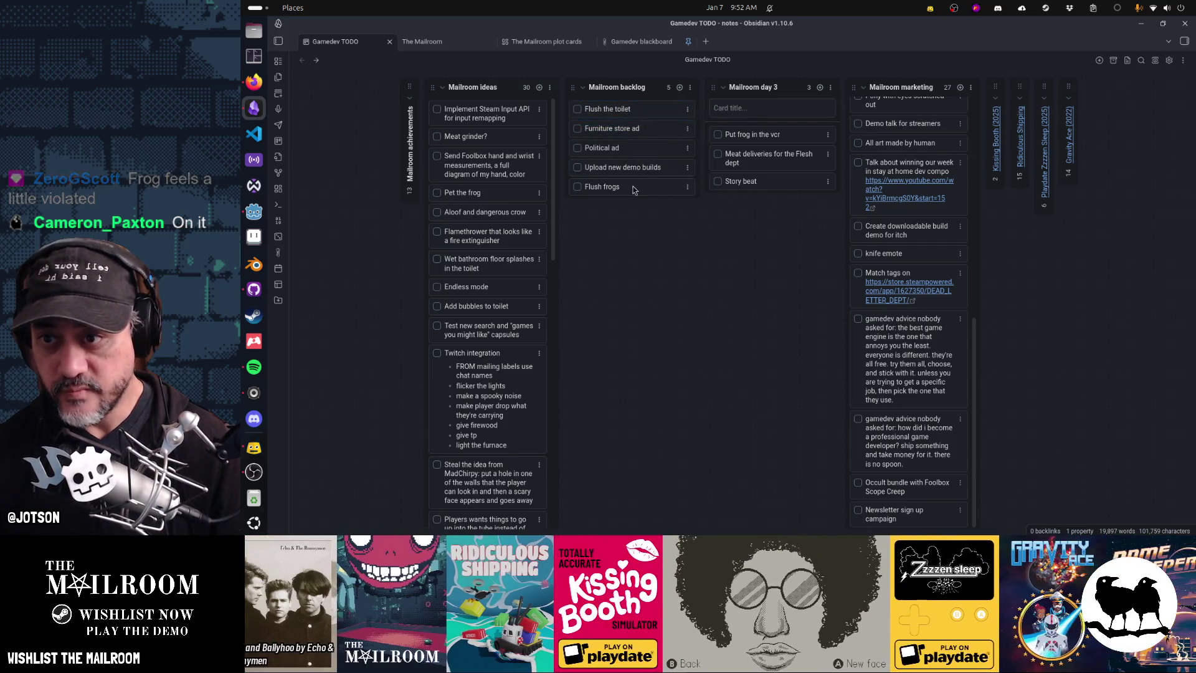
{"action": "left_click_drag", "start_coordinate": [604, 187], "coordinate": [633, 132]}
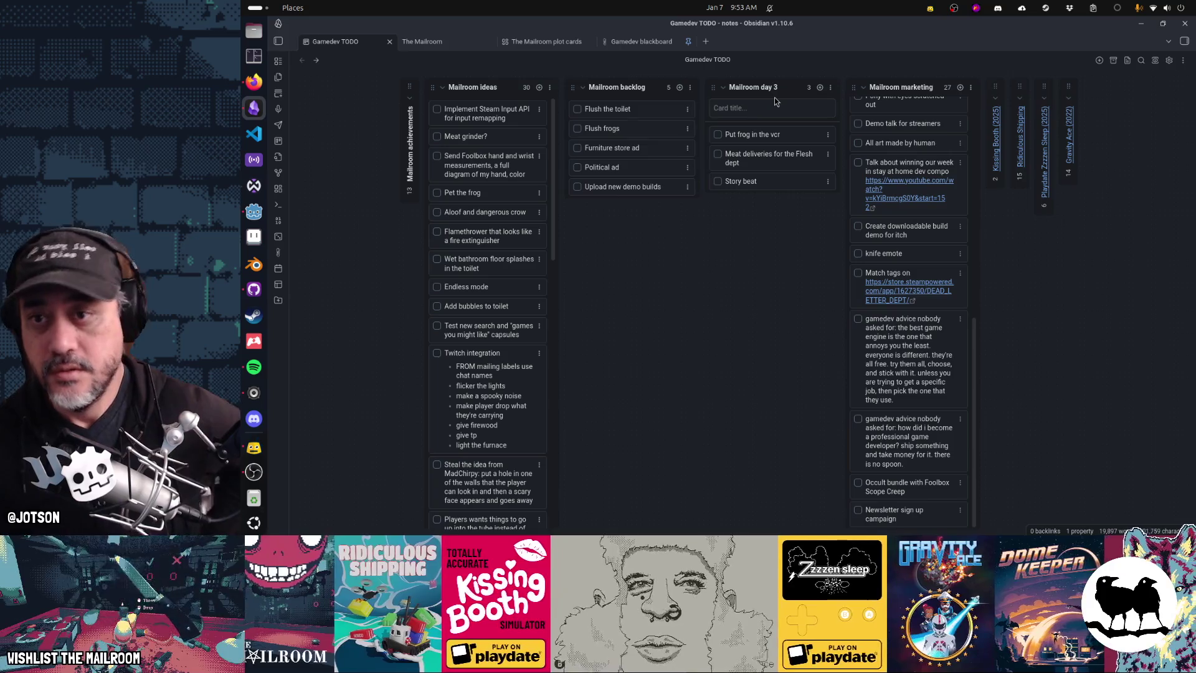
{"action": "type", "text": "Add music"}
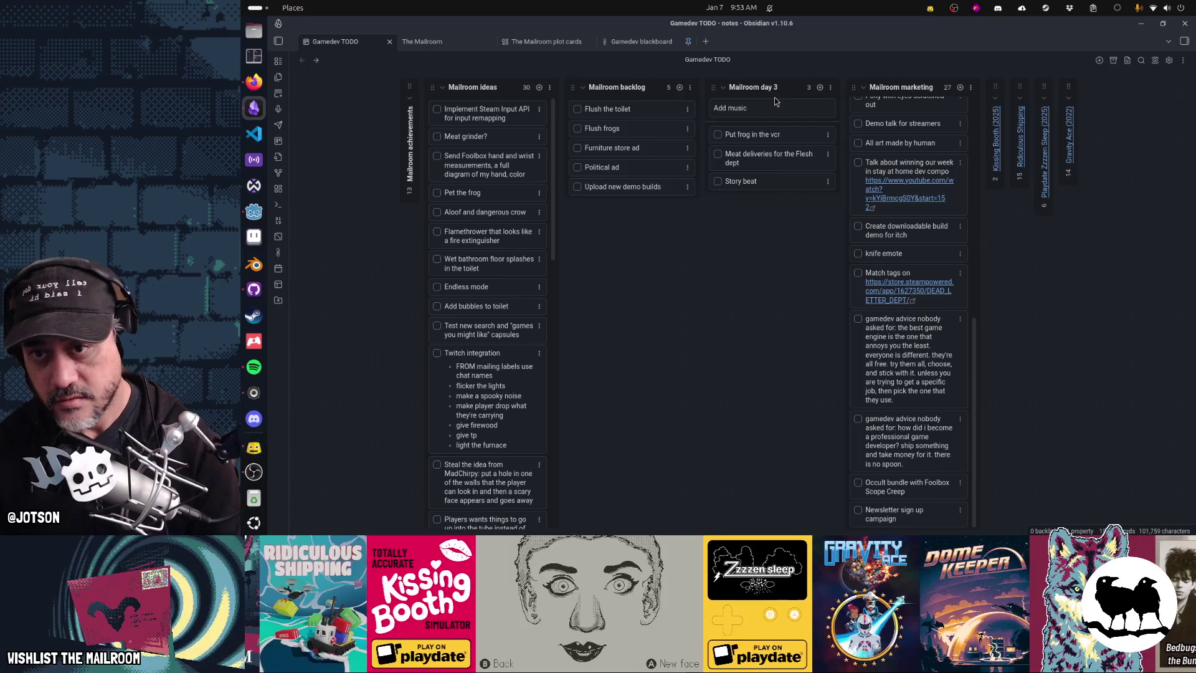
{"action": "type", "text": " when frog is in the"}
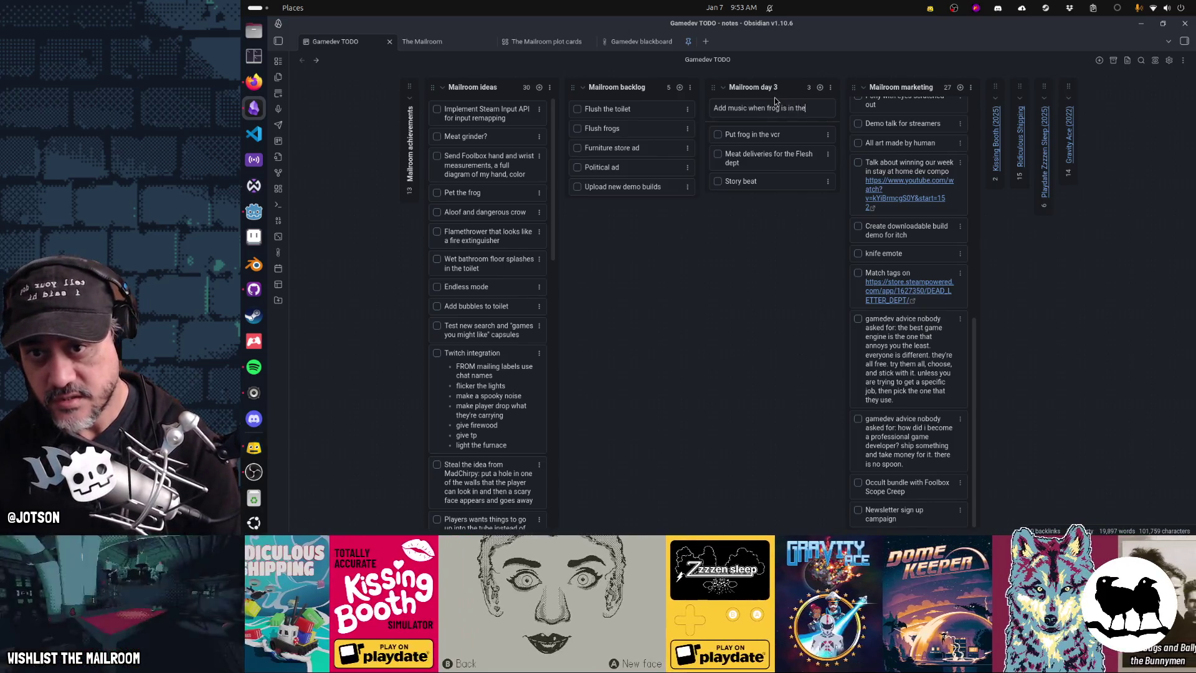
{"action": "key", "text": "BackSpace"}
{"action": "key", "text": "BackSpace"}
{"action": "type", "text": "vcr"}
{"action": "key", "text": "Return"}
Add a 'Make frog video in the vcr spin slowly' card, then begin a new card at the column top.
{"action": "type", "text": "A"}
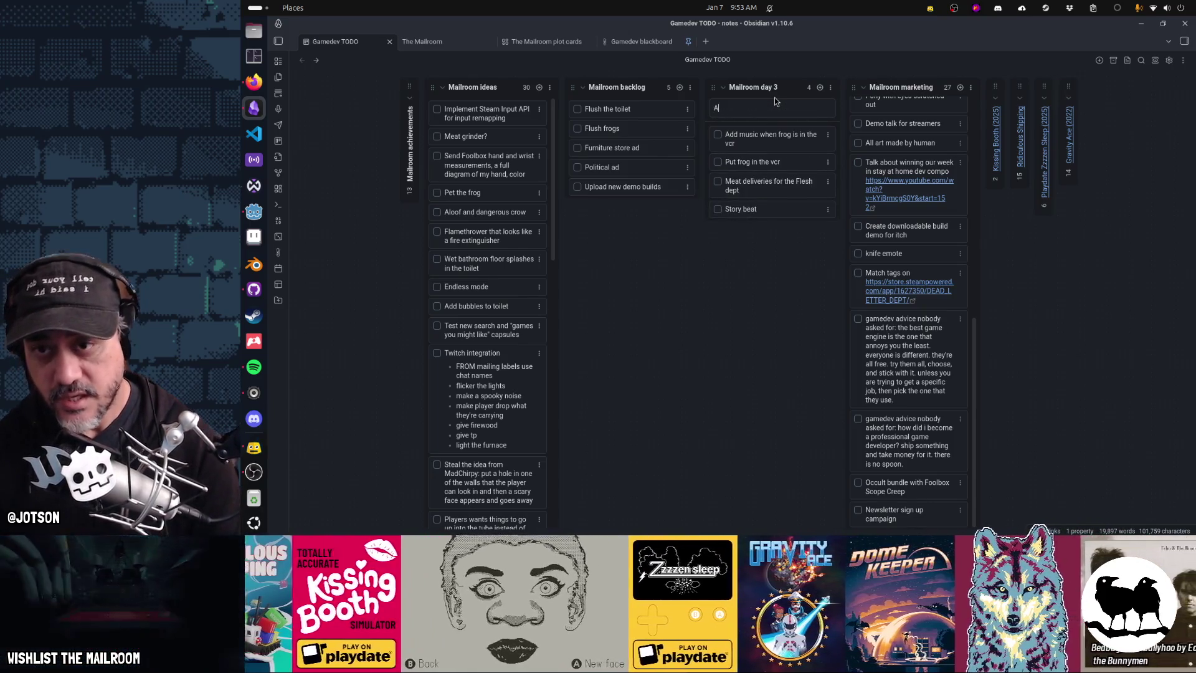
{"action": "key", "text": "BackSpace"}
{"action": "type", "text": "Ma"}
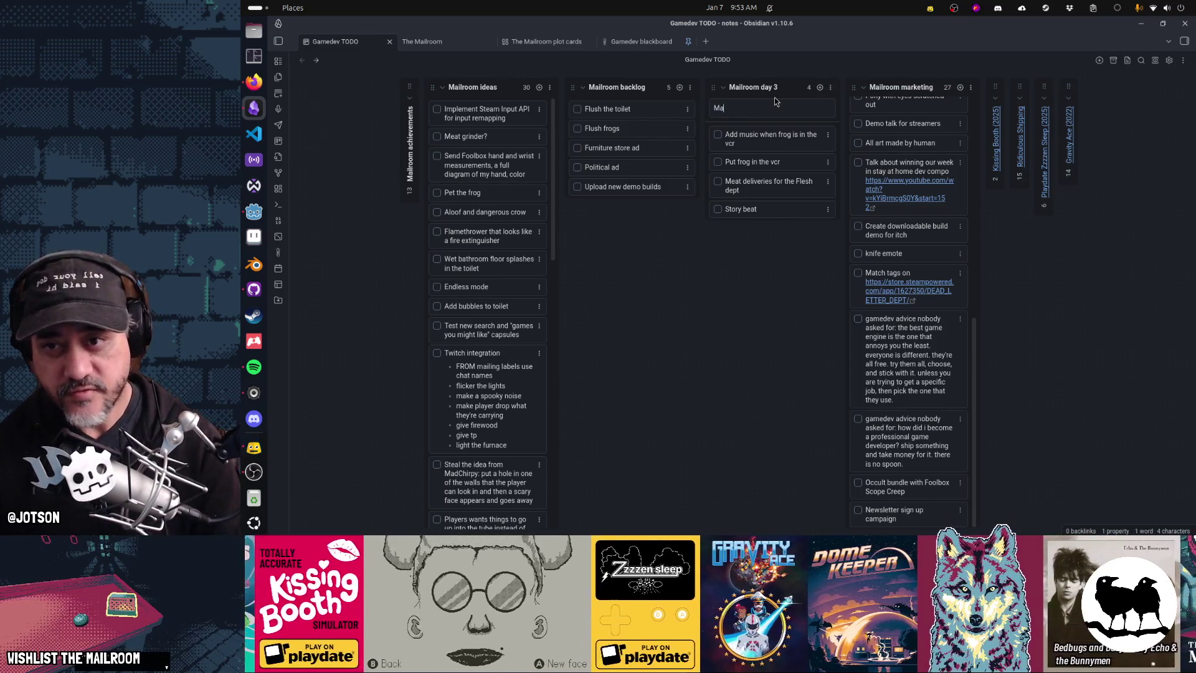
{"action": "type", "text": "ke tg video"}
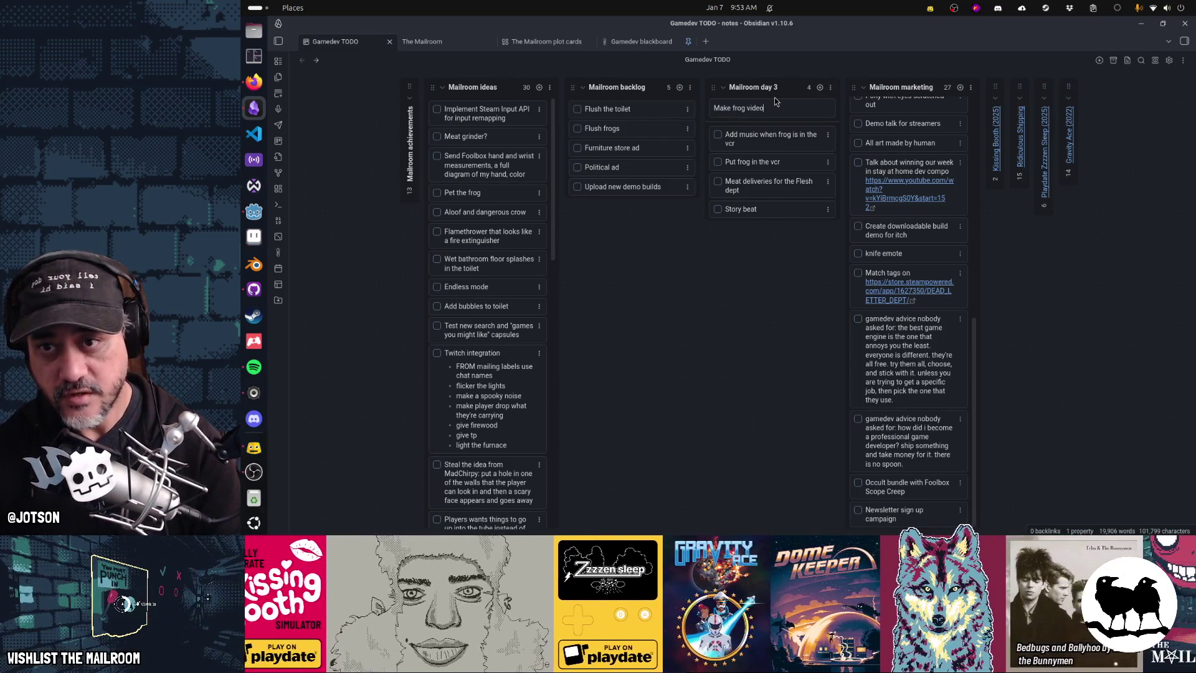
{"action": "type", "text": " in the vcr spl"}
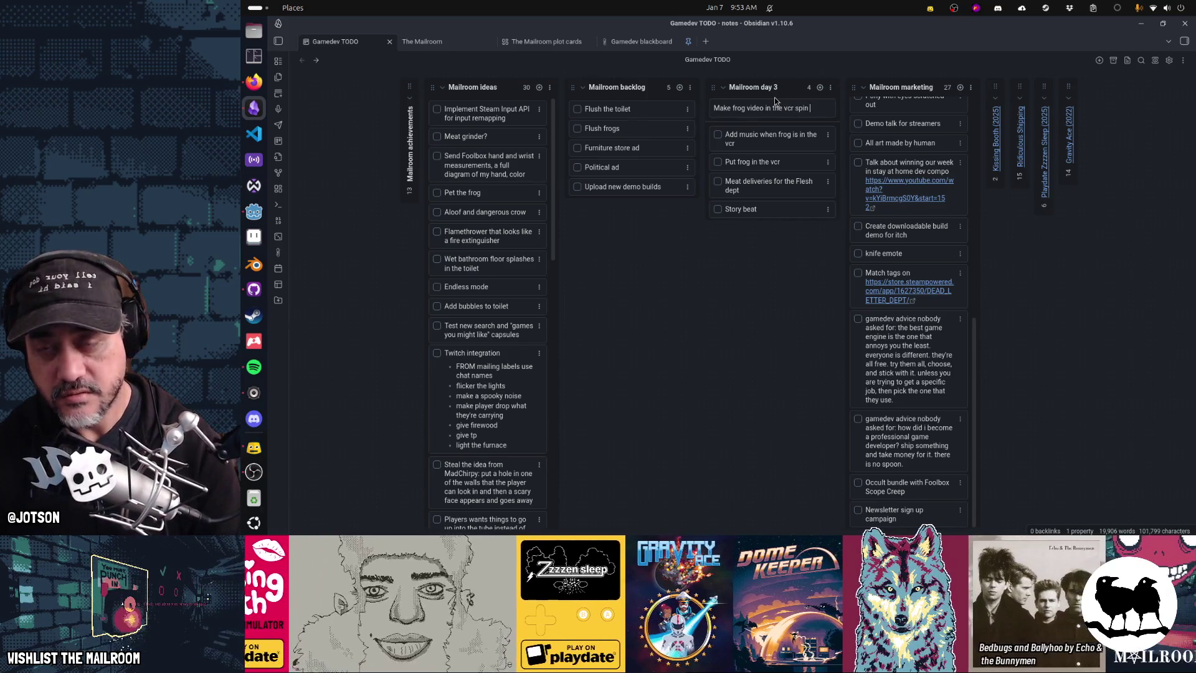
{"action": "type", "text": "slowly"}
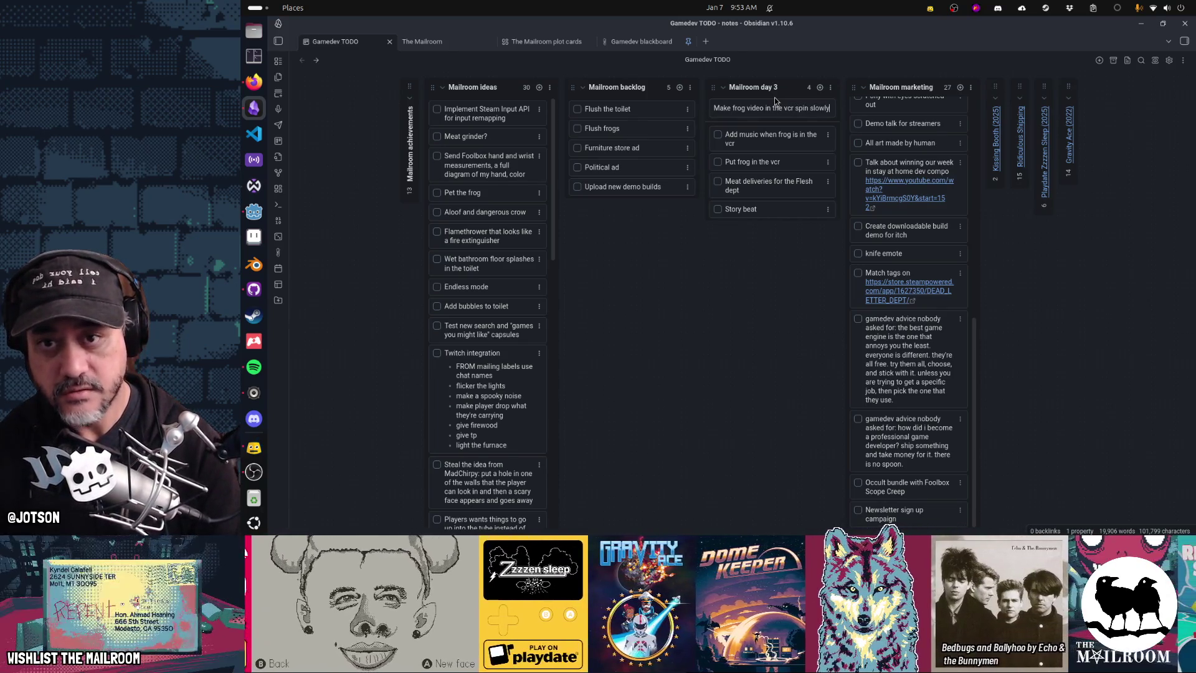
{"action": "key", "text": "Return"}
{"action": "key", "text": "Escape"}
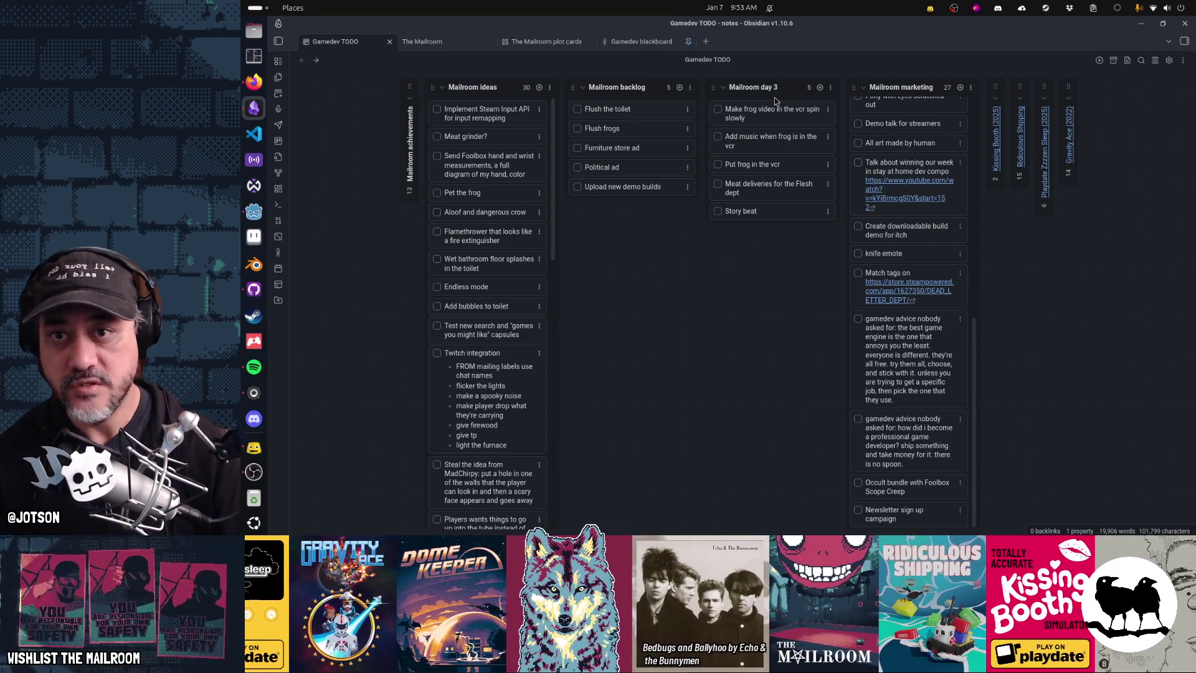
{"action": "left_click", "coordinate": [820, 87]}
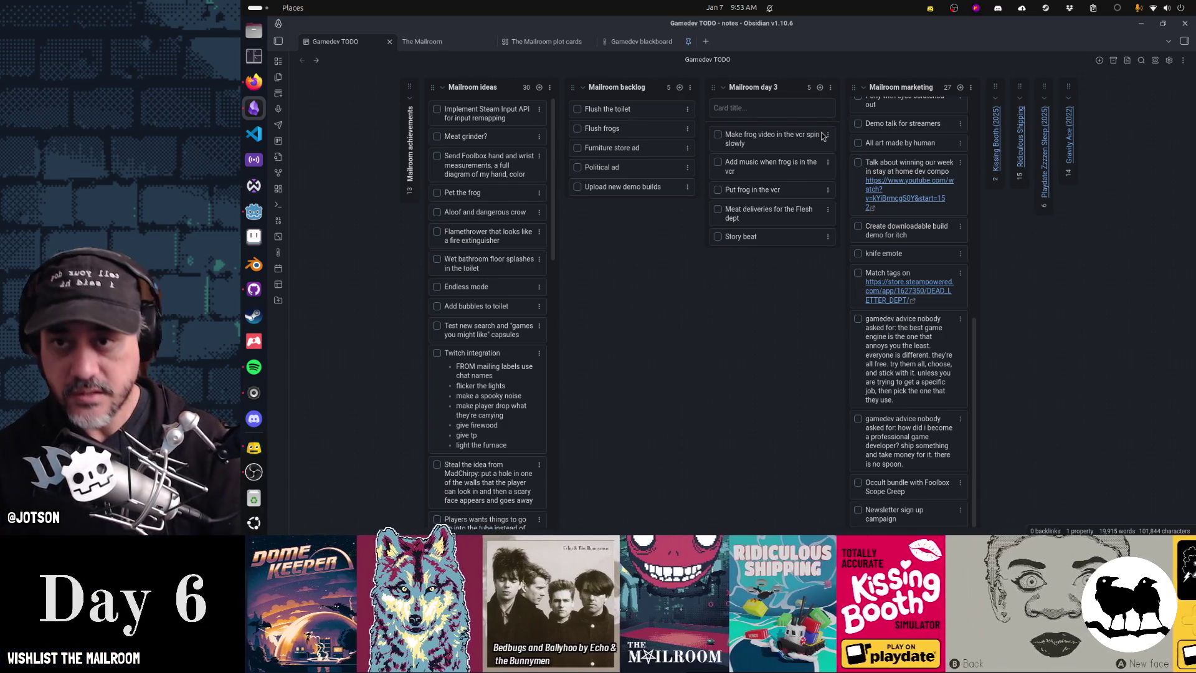
Title the new top card '80s animated background behind vcr frog' and commit it.
{"action": "type", "text": "Anim"}
{"action": "type", "text": "80s"}
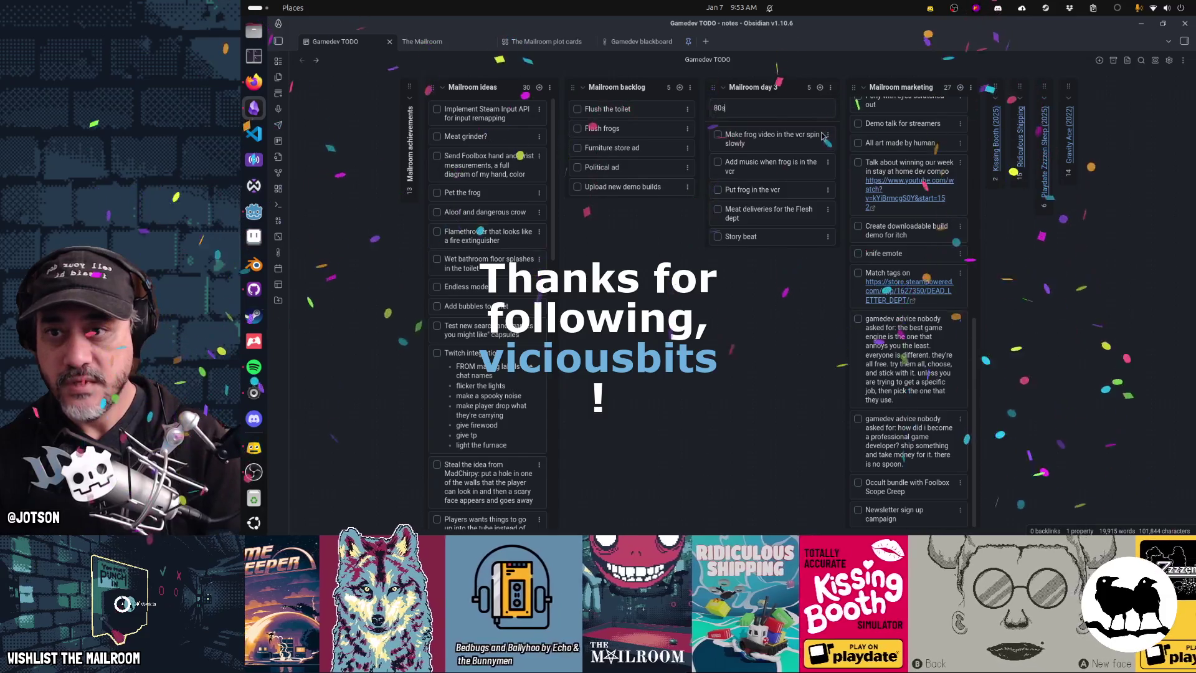
{"action": "type", "text": " arimate"}
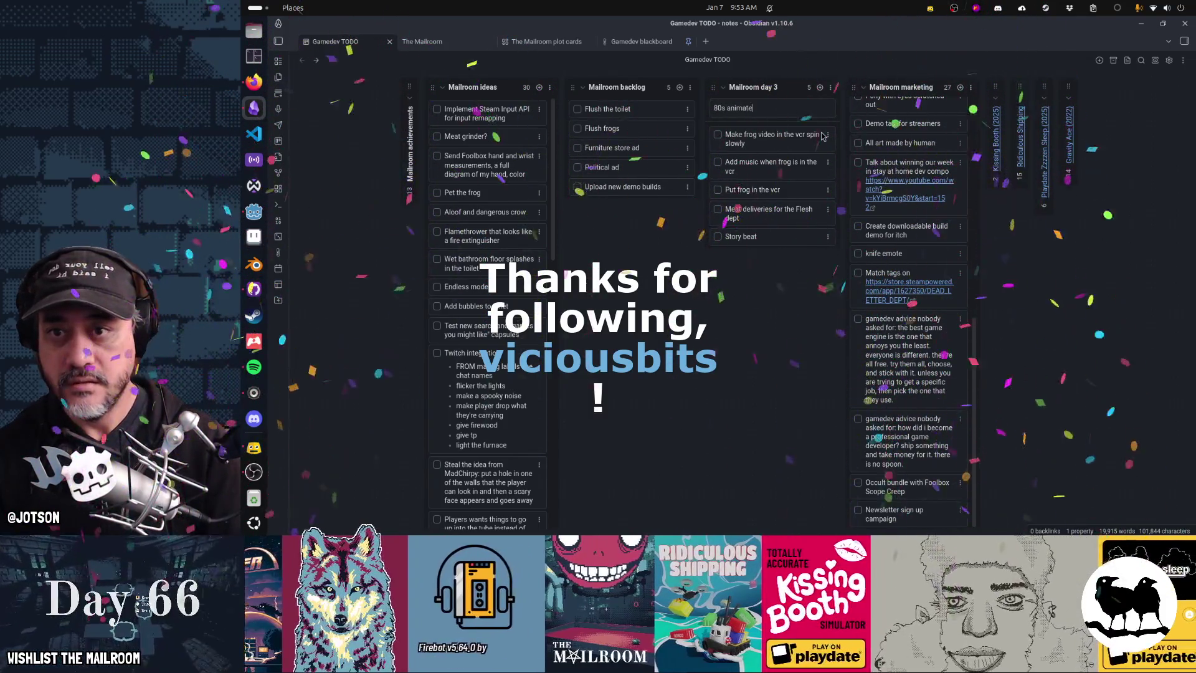
{"action": "type", "text": "d background behind"}
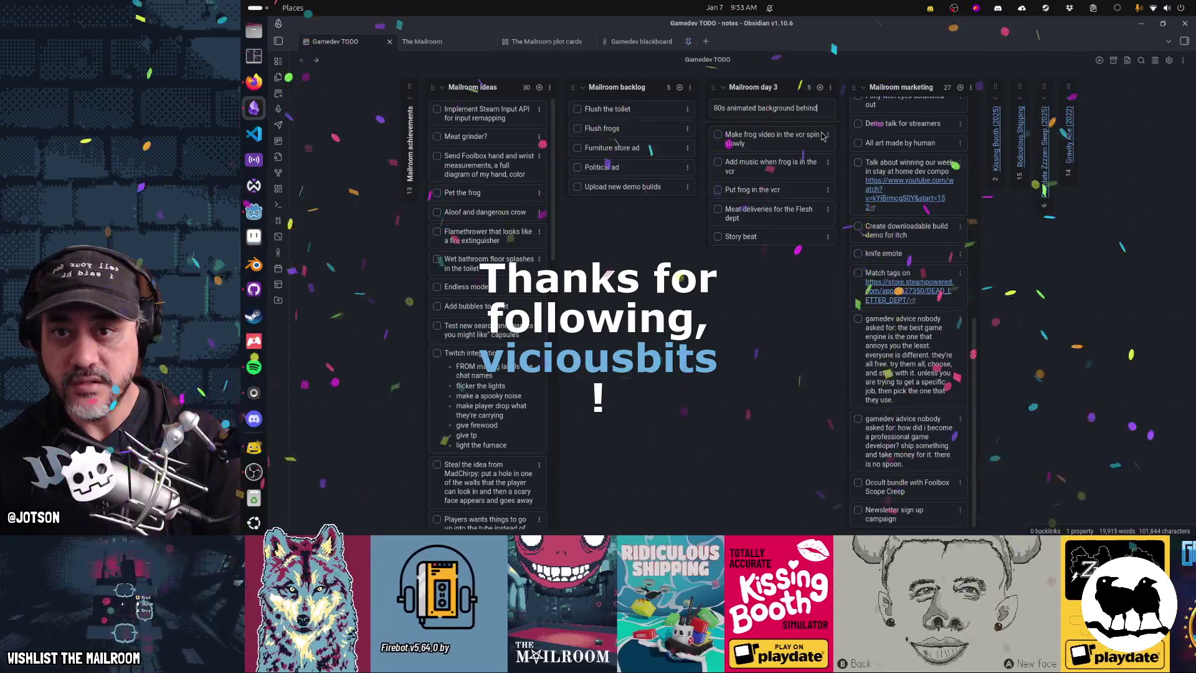
{"action": "type", "text": " vcr frog"}
{"action": "key", "text": "Return"}
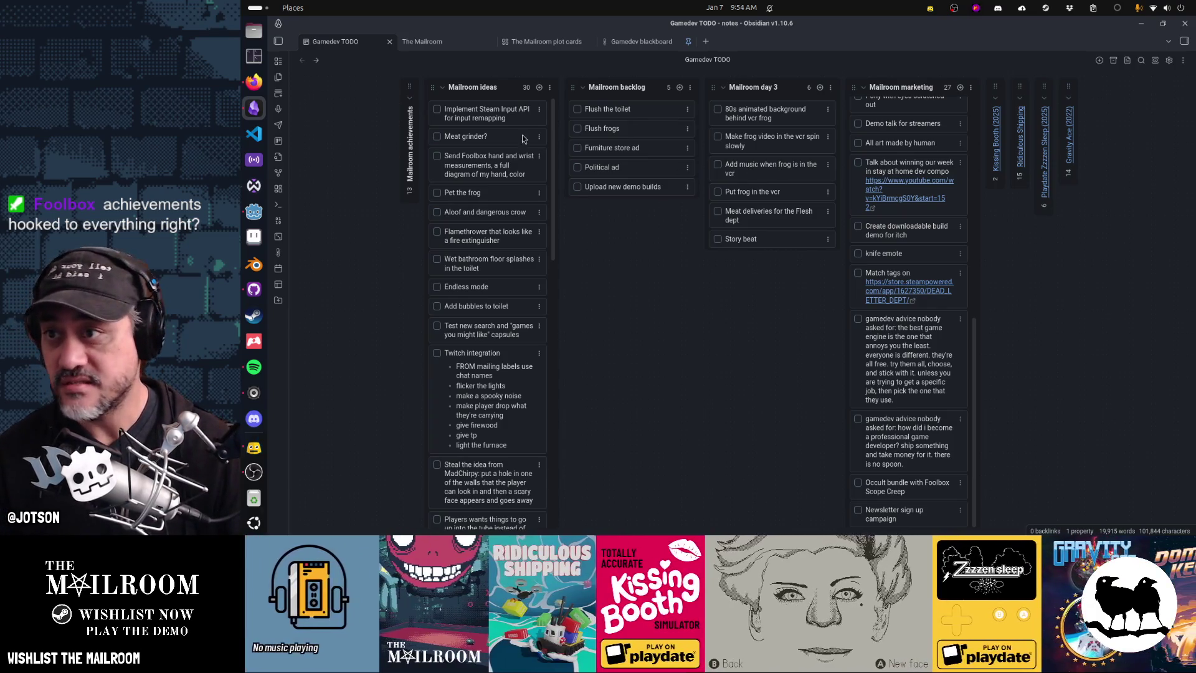
Expand Mailroom achievements and add a 'Put frog in the VCR' card.
{"action": "left_click", "coordinate": [410, 98]}
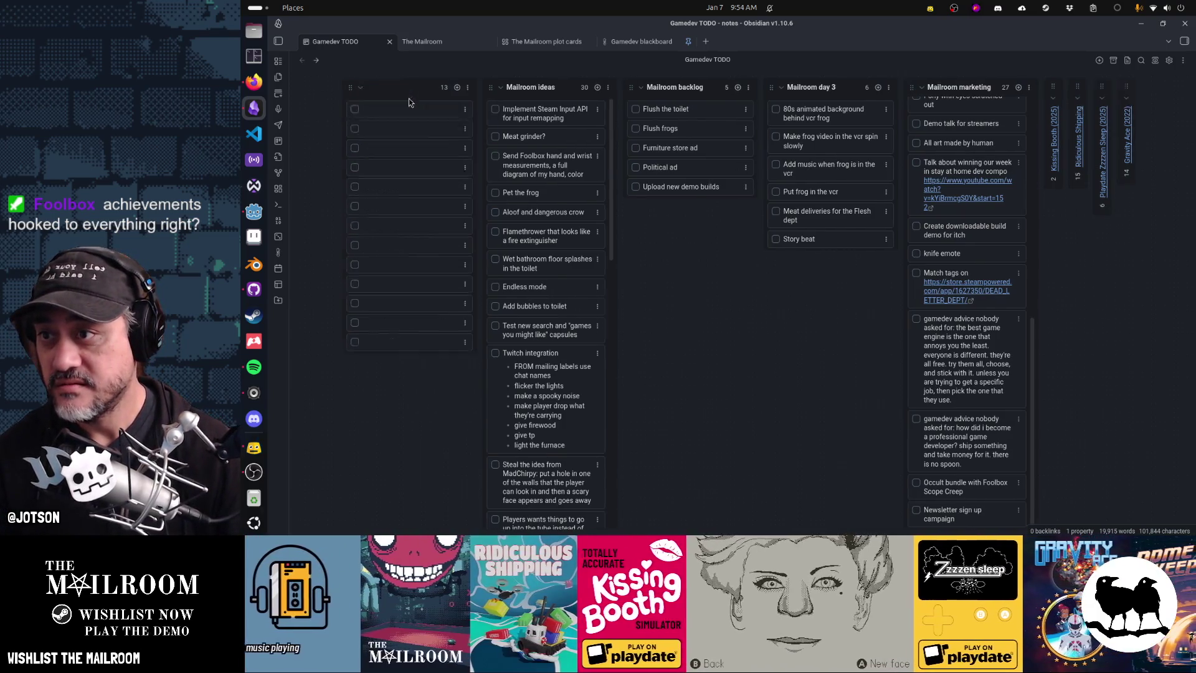
{"action": "left_click", "coordinate": [456, 92]}
{"action": "type", "text": "Put frog in the"}
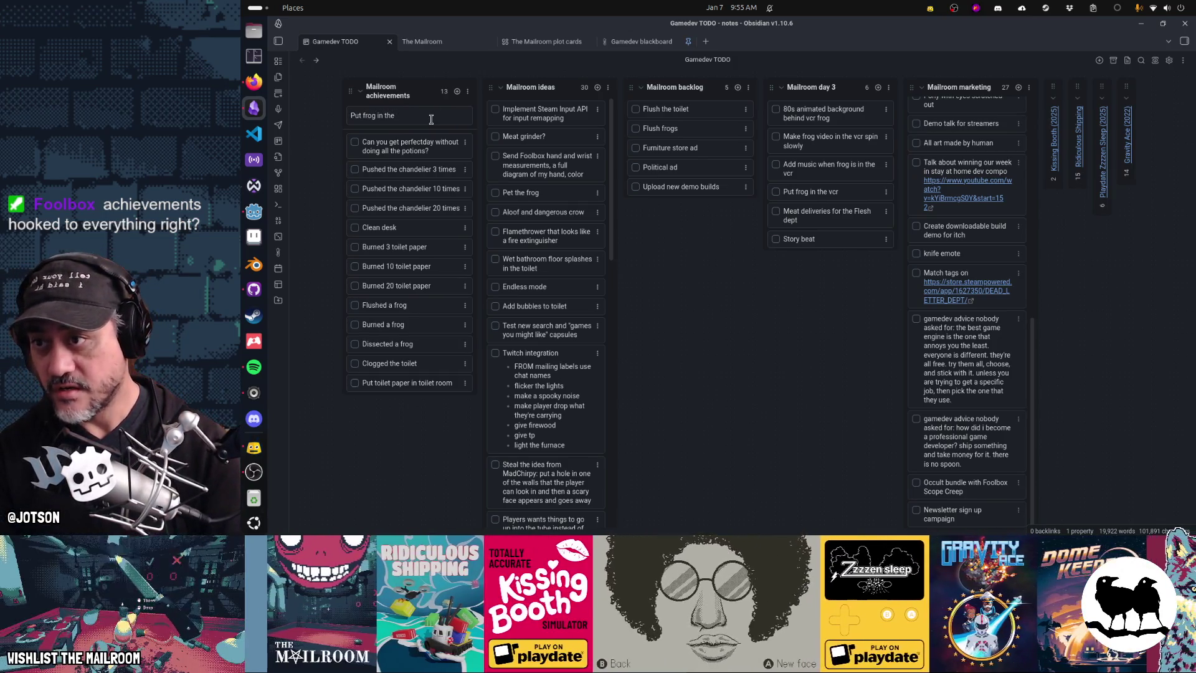
{"action": "type", "text": " VCR"}
{"action": "key", "text": "Return"}
{"action": "key", "text": "Escape"}
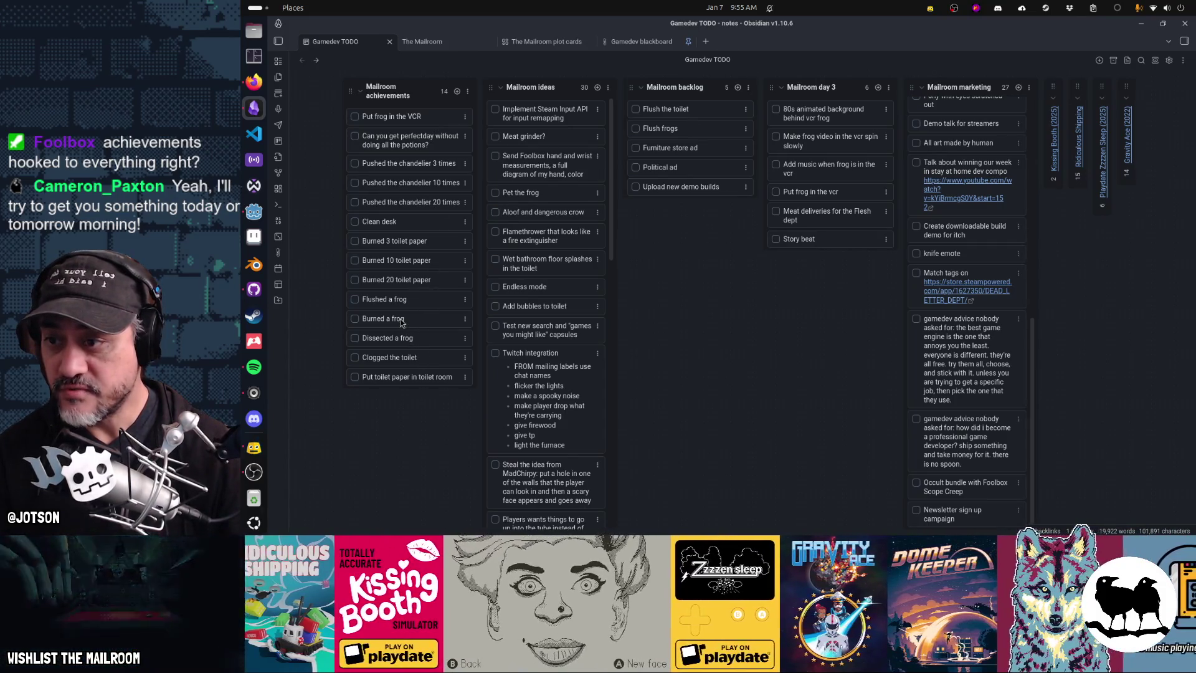
Retitle the card to 'Played a frog on the VCR', then 'Puit ut a frog in the TV'.
{"action": "left_click", "coordinate": [399, 115]}
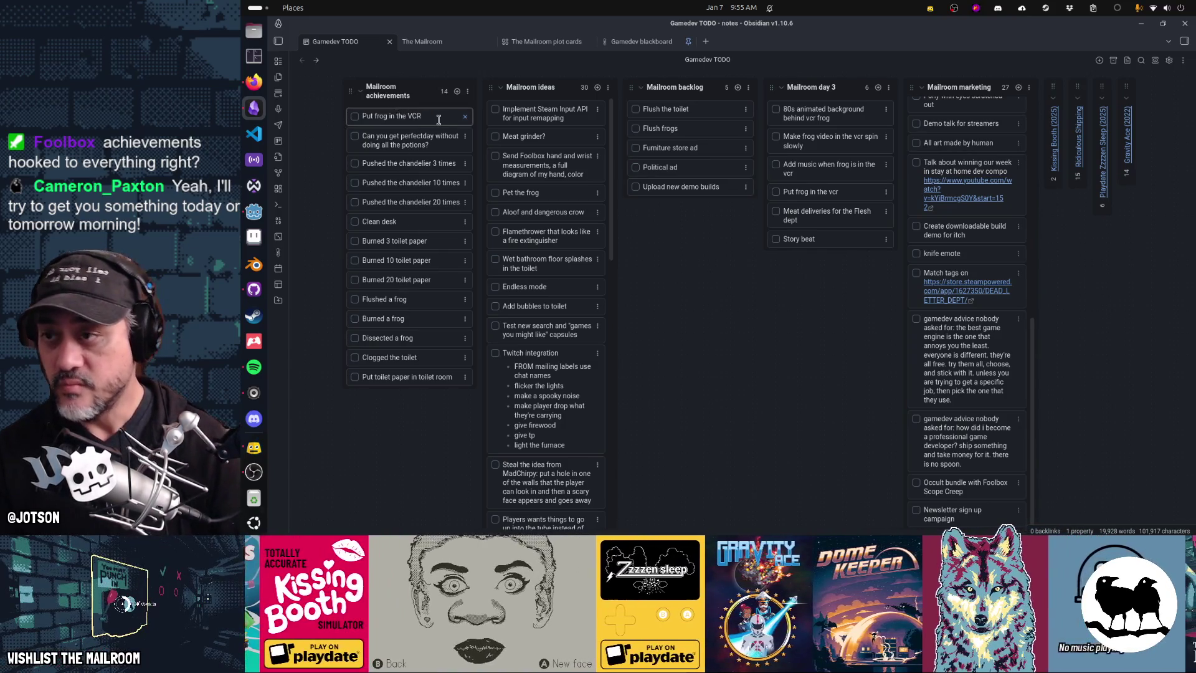
{"action": "key", "text": "ctrl+a"}
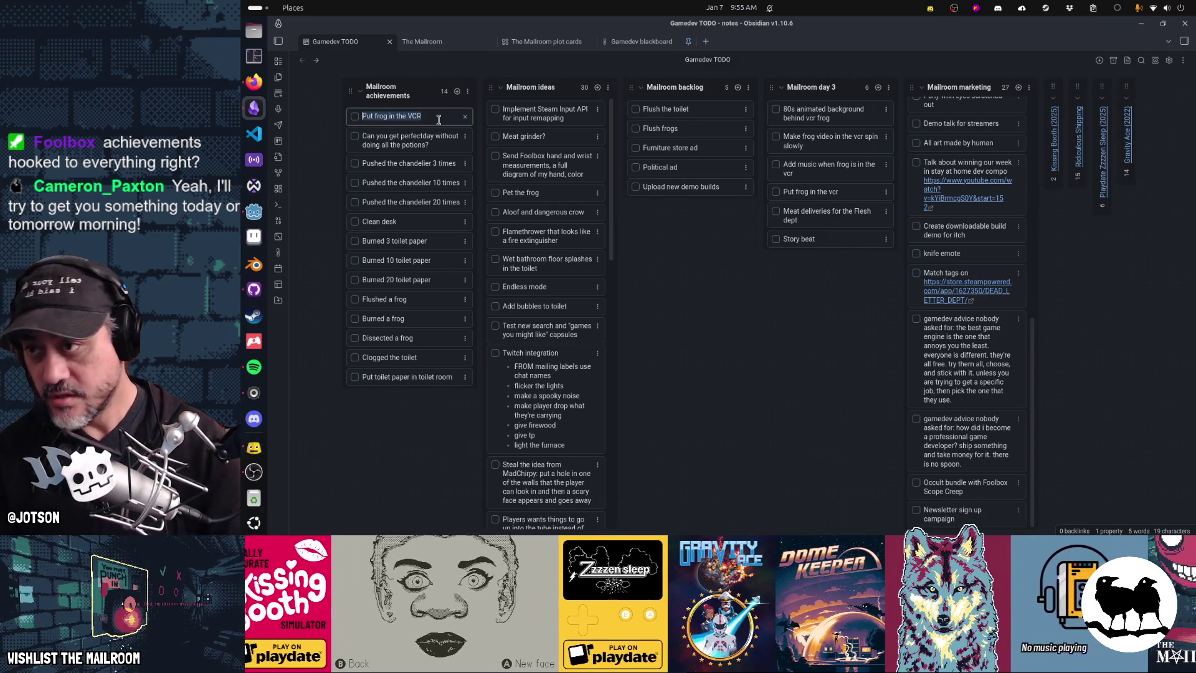
{"action": "type", "text": "Played a f"}
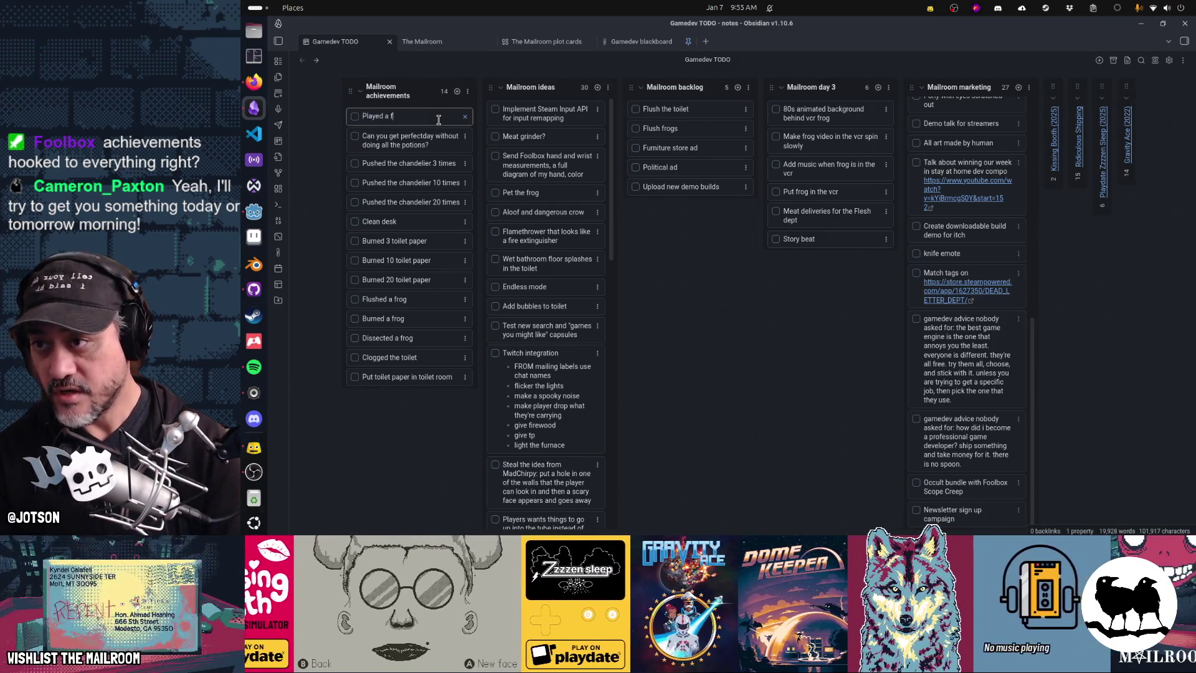
{"action": "type", "text": "rog on the VCR"}
{"action": "key", "text": "Return"}
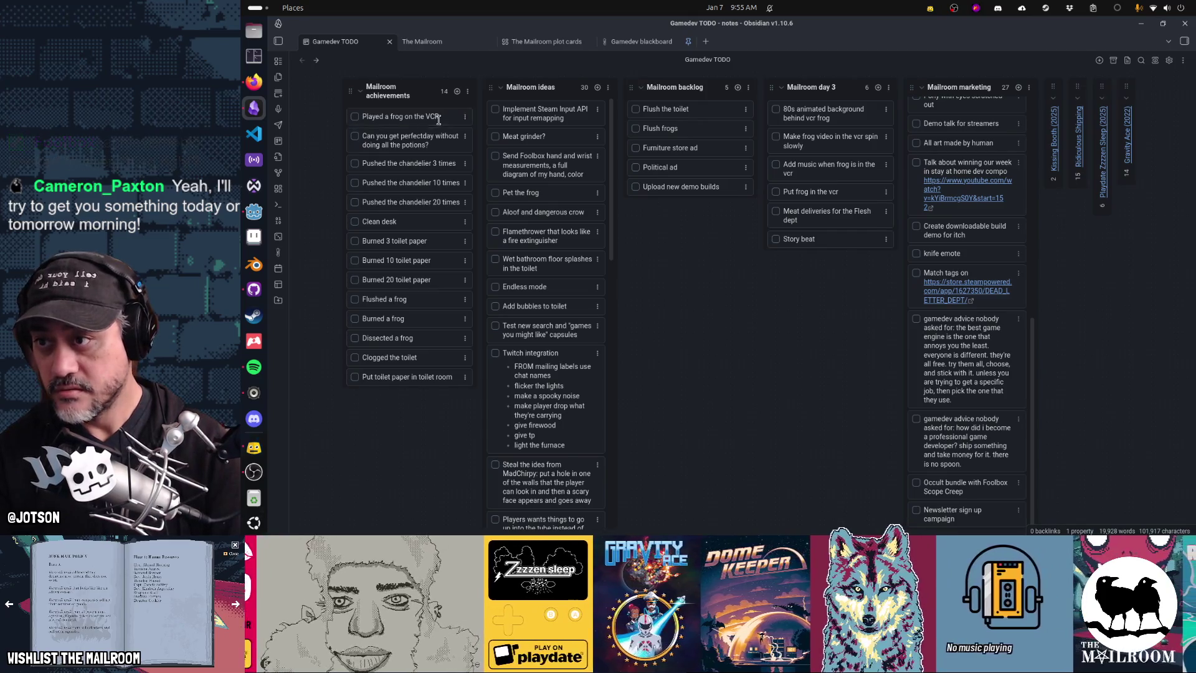
{"action": "left_click", "coordinate": [439, 121]}
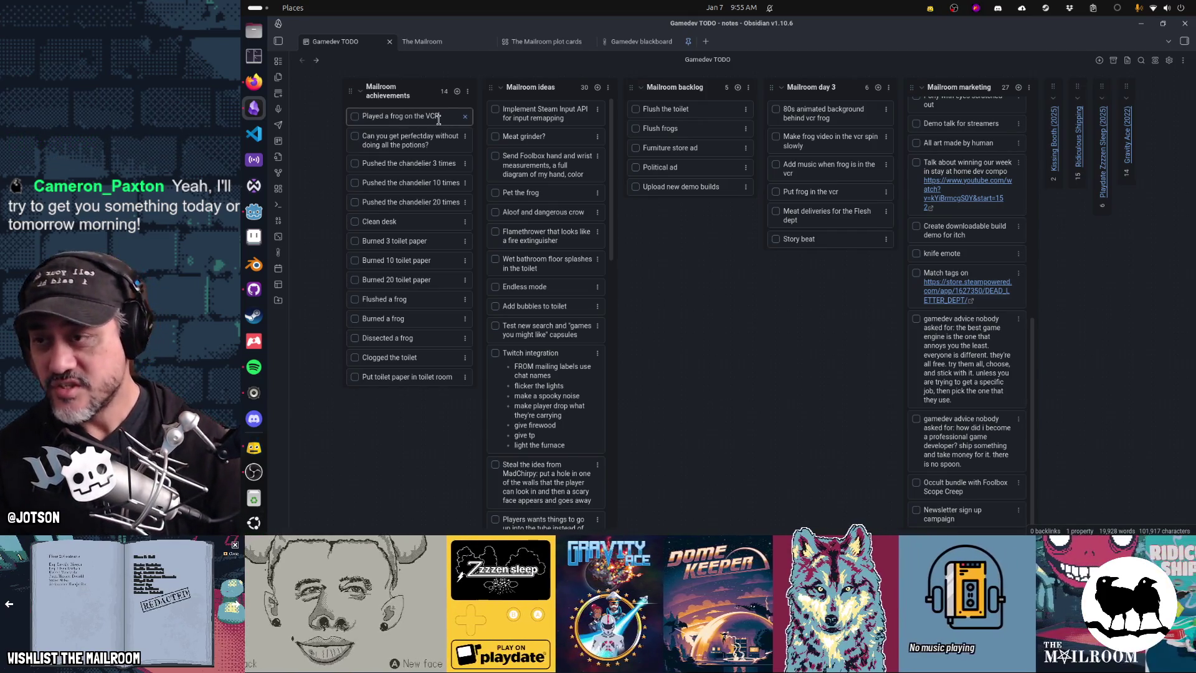
{"action": "key", "text": "ctrl+a"}
{"action": "type", "text": "Puit "}
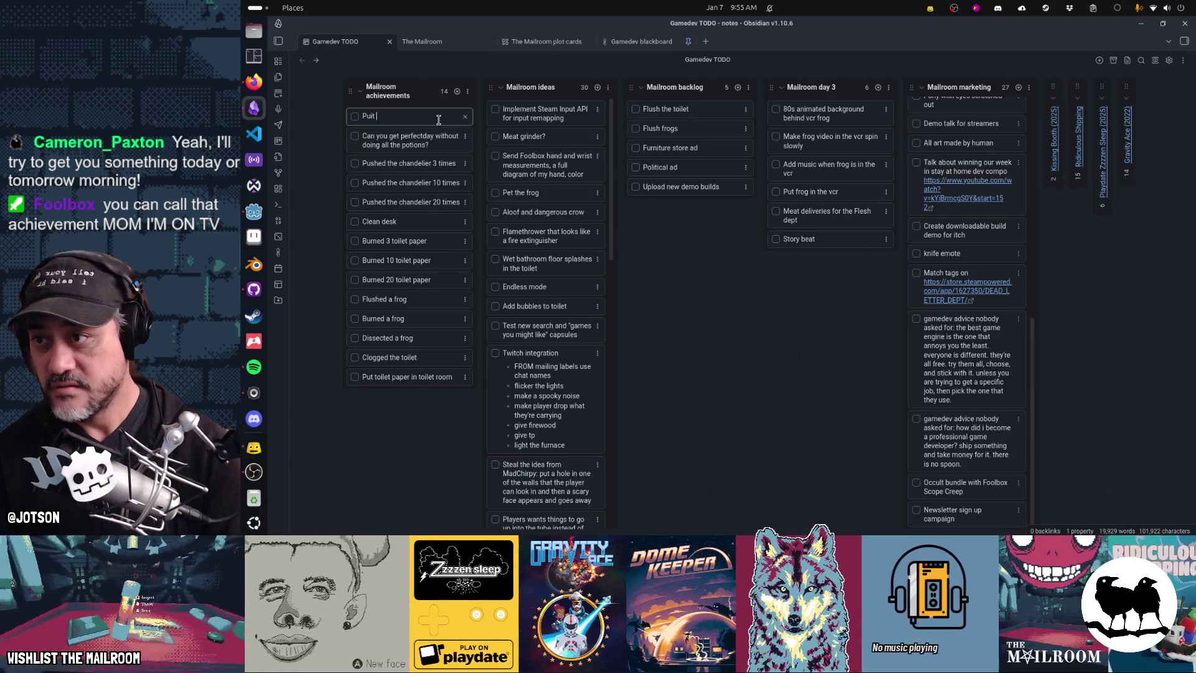
{"action": "type", "text": "ut a frog in the TV"}
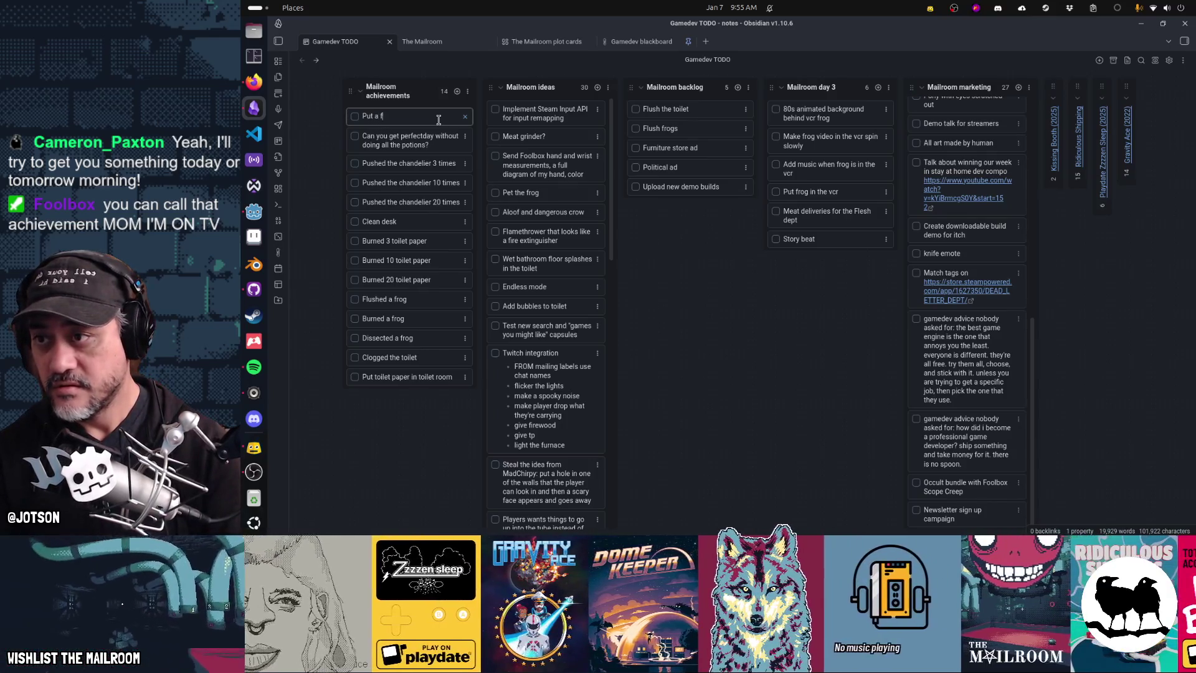
{"action": "key", "text": "Return"}
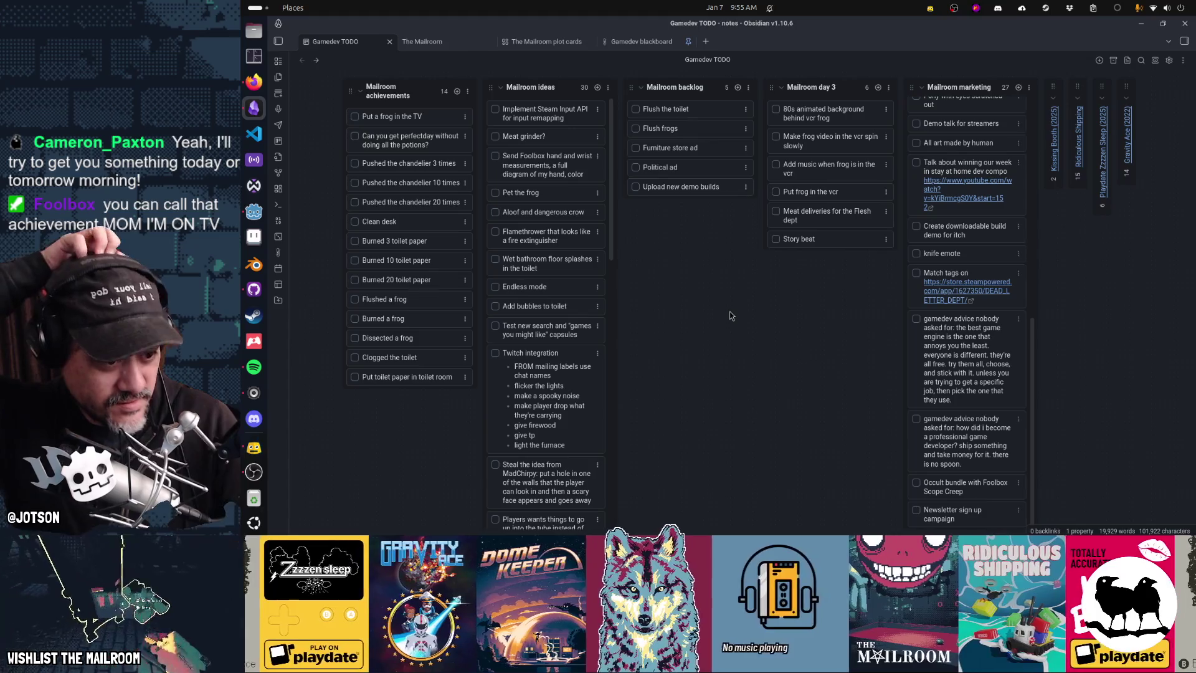
Rename the card to 'I'm on TV! (frog achievement)'.
{"action": "double_click", "coordinate": [417, 124]}
{"action": "key", "text": "ctrl+a"}
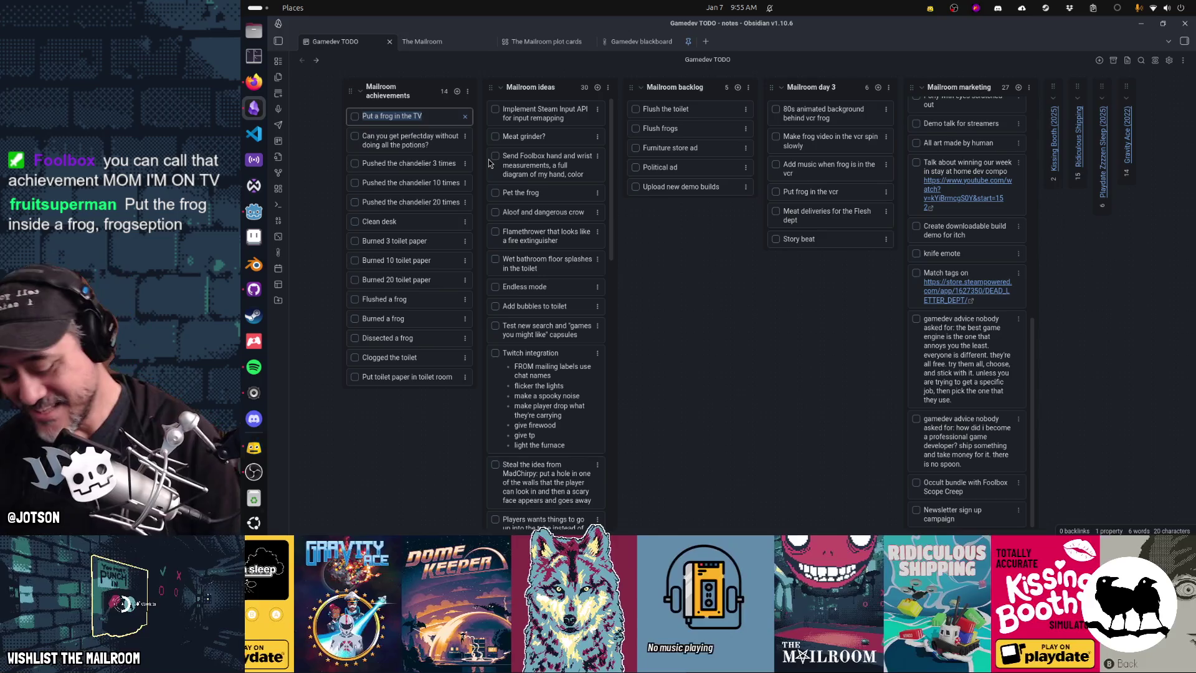
{"action": "type", "text": "I'm on "}
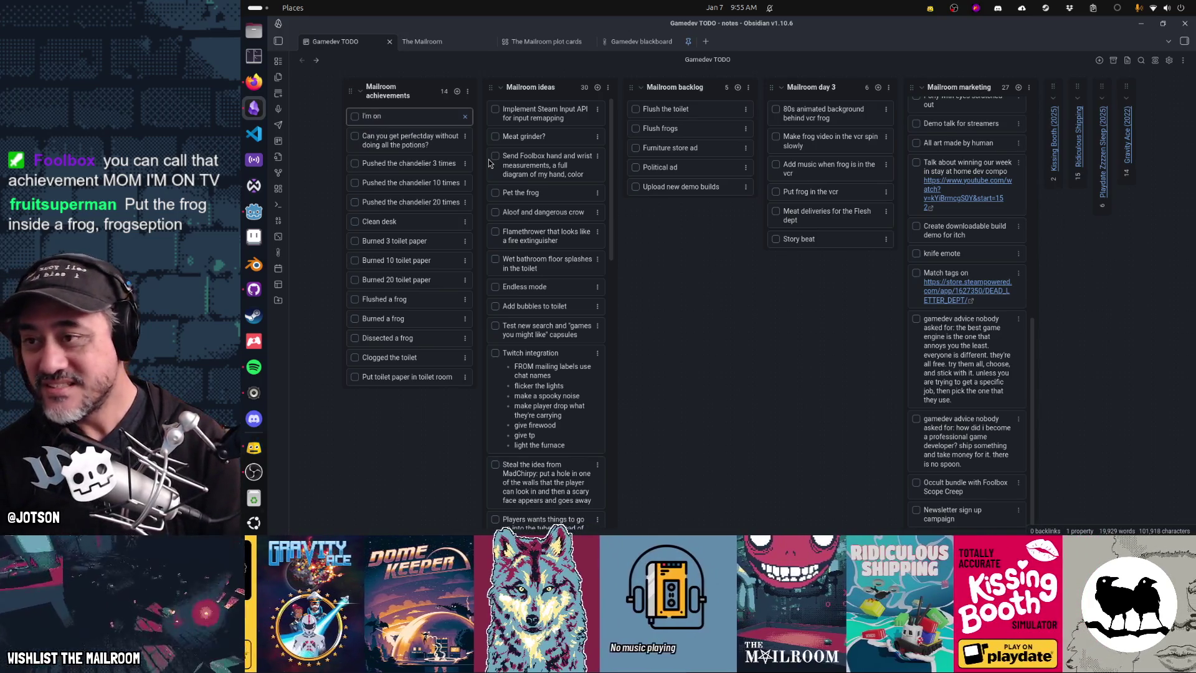
{"action": "type", "text": "TV!"}
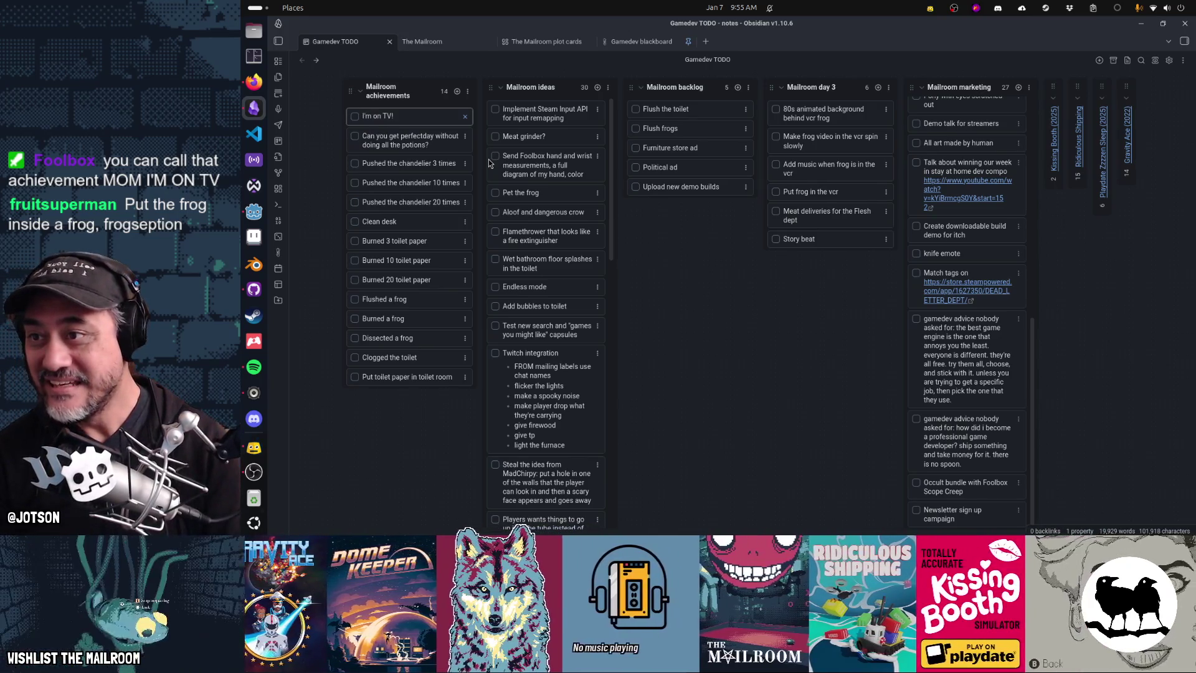
{"action": "type", "text": " (frog achieve"}
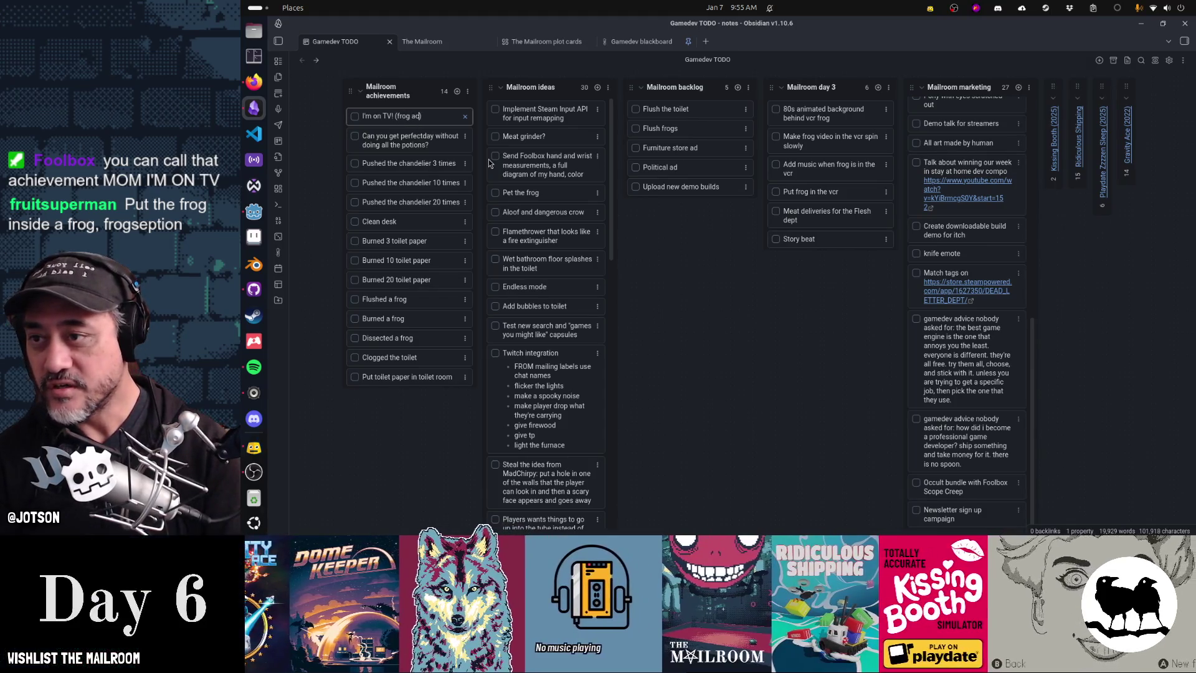
{"action": "type", "text": "ment)"}
{"action": "key", "text": "Return"}
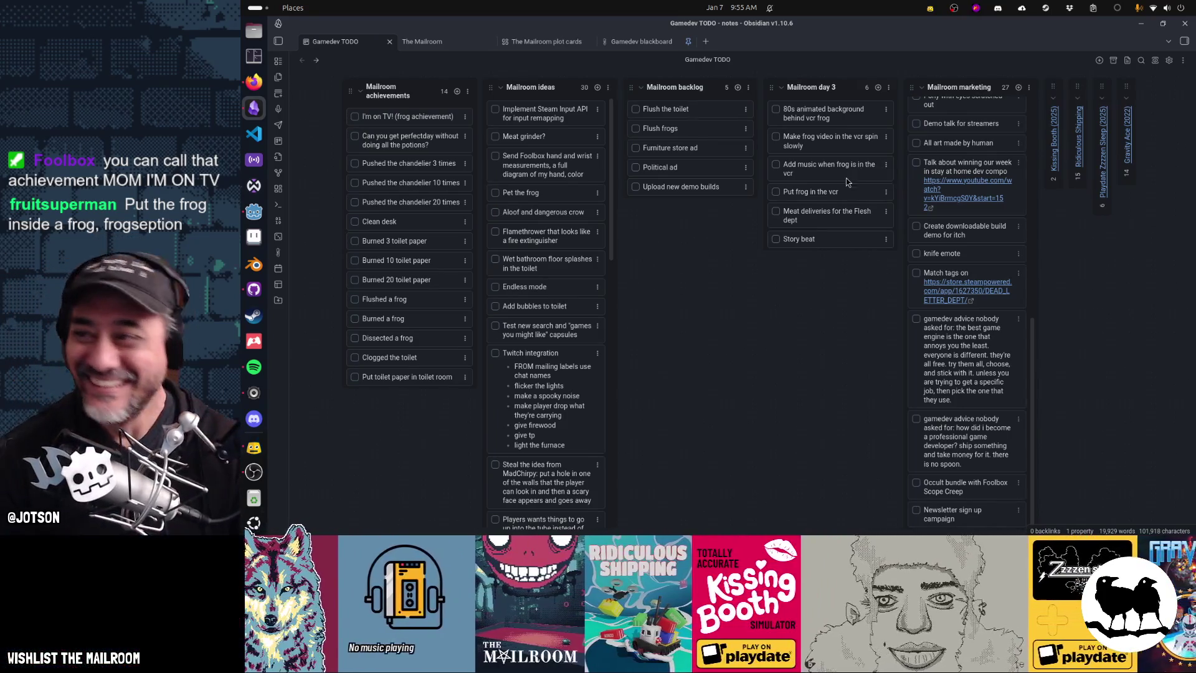
Return to the localization spreadsheet and re-confirm the Eject tape first text in B183.
{"action": "left_click", "coordinate": [246, 86]}
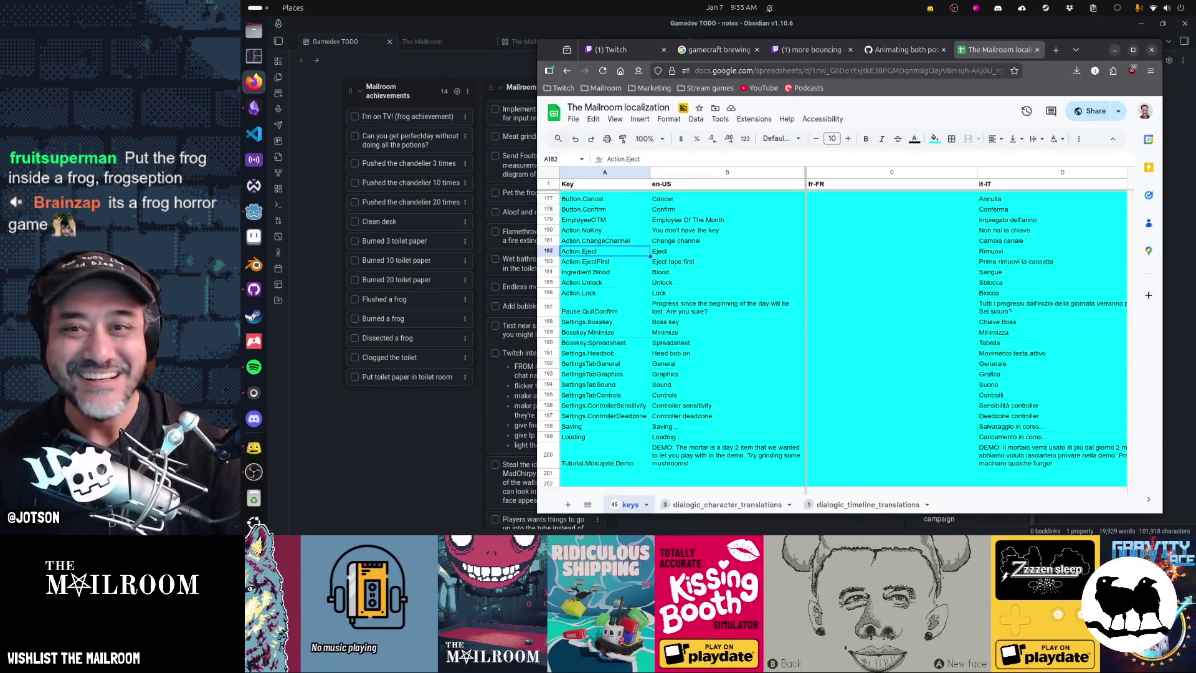
{"action": "left_click", "coordinate": [1115, 50]}
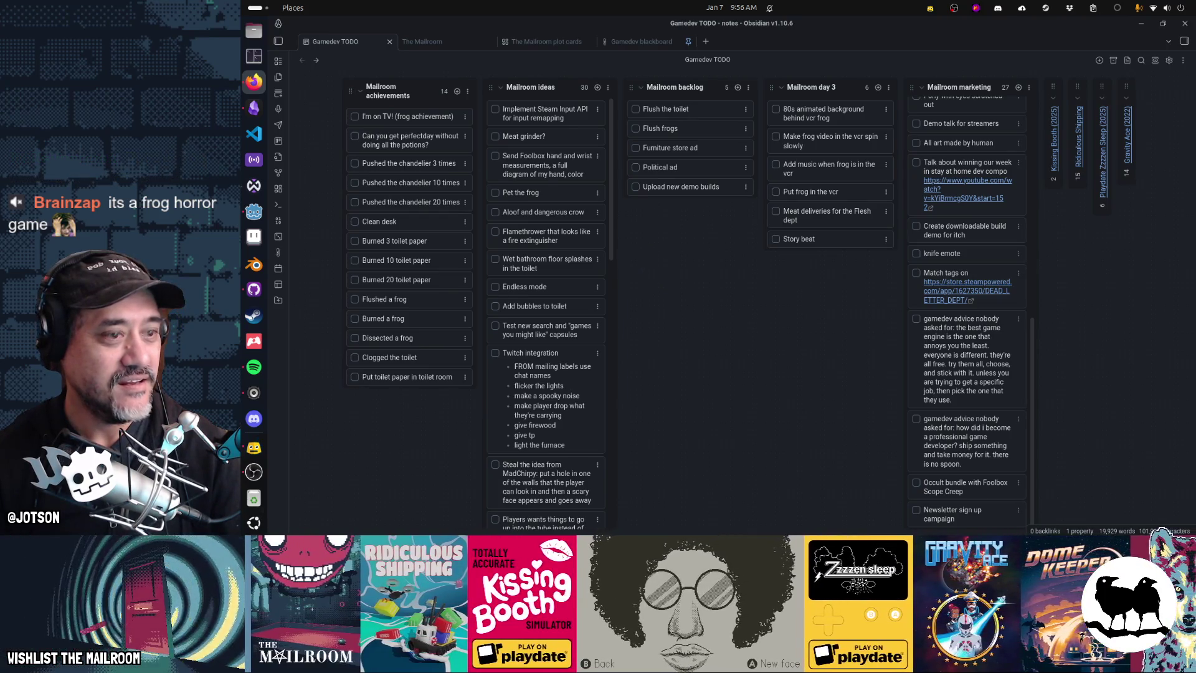
{"action": "key", "text": "alt+Tab"}
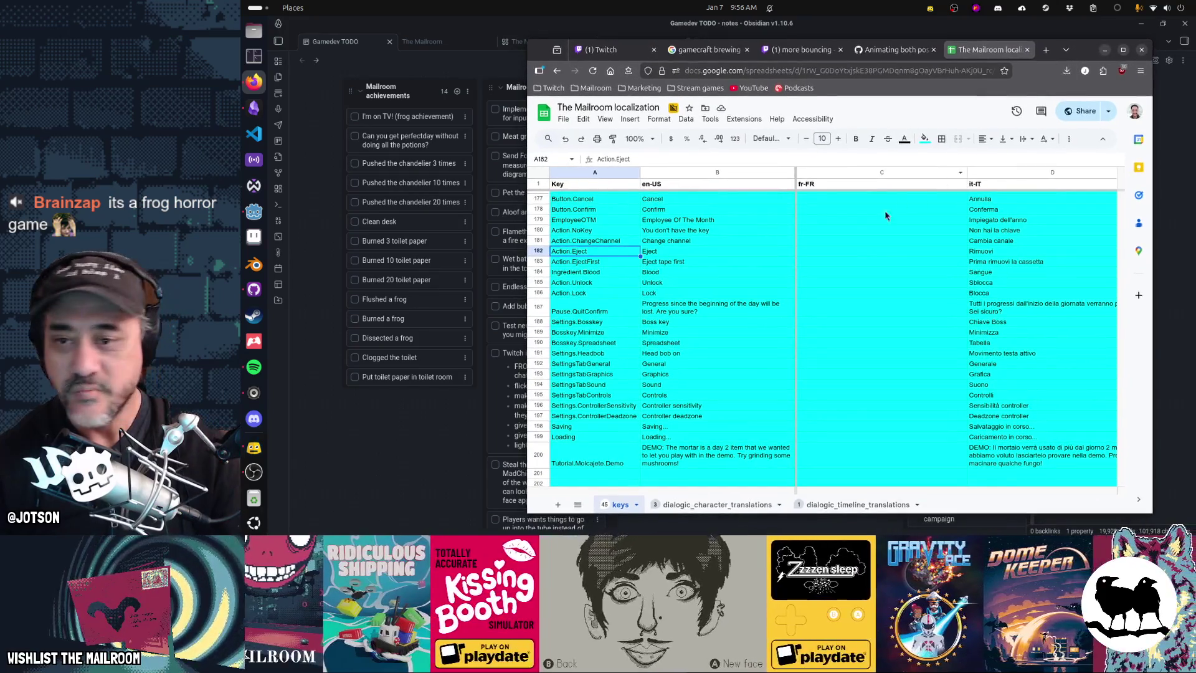
{"action": "double_click", "coordinate": [662, 263]}
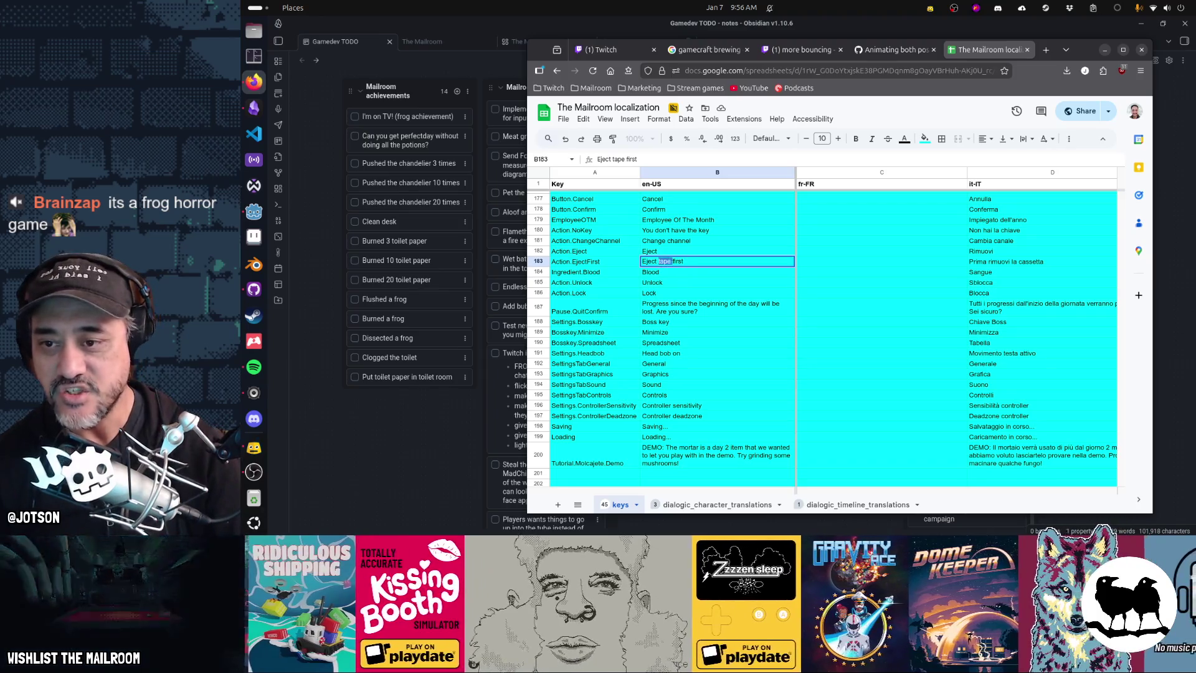
{"action": "key", "text": "Tab"}
{"action": "key", "text": "Tab"}
{"action": "key", "text": "Tab"}
Remove 'la cassetta' so D183 reads 'Prima rimuovi', then open a Tilix terminal.
{"action": "key", "text": "Left"}
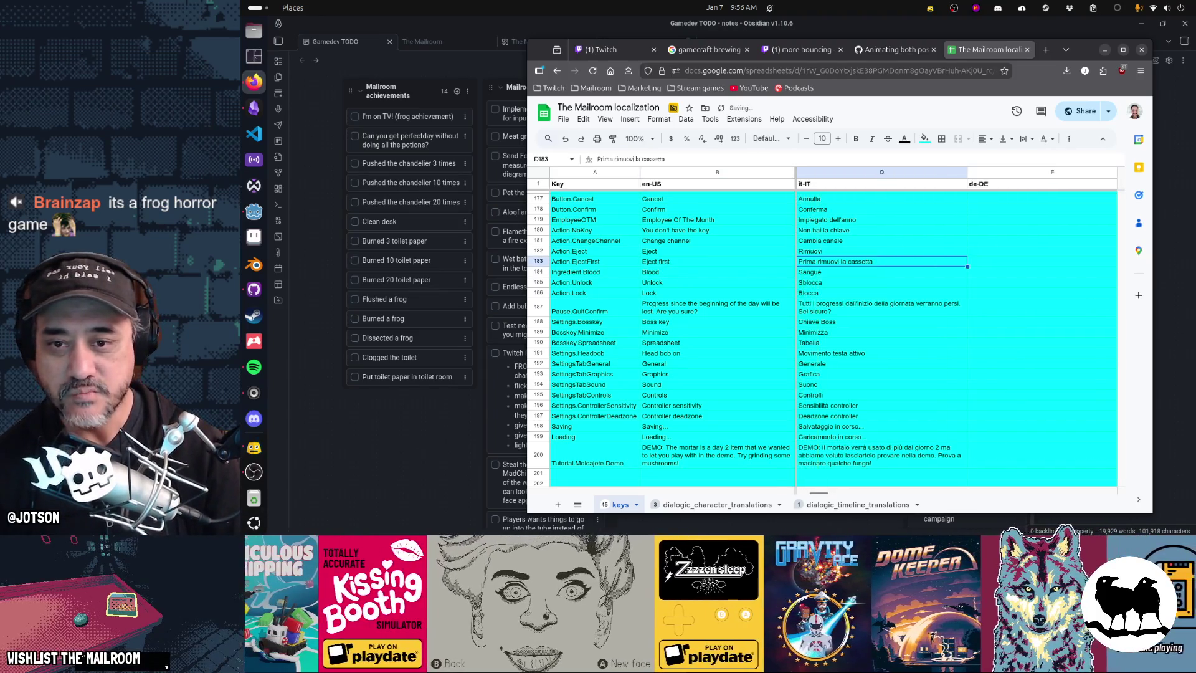
{"action": "key", "text": "Return"}
{"action": "key", "text": "ctrl+shift+Left"}
{"action": "key", "text": "ctrl+shift+Left"}
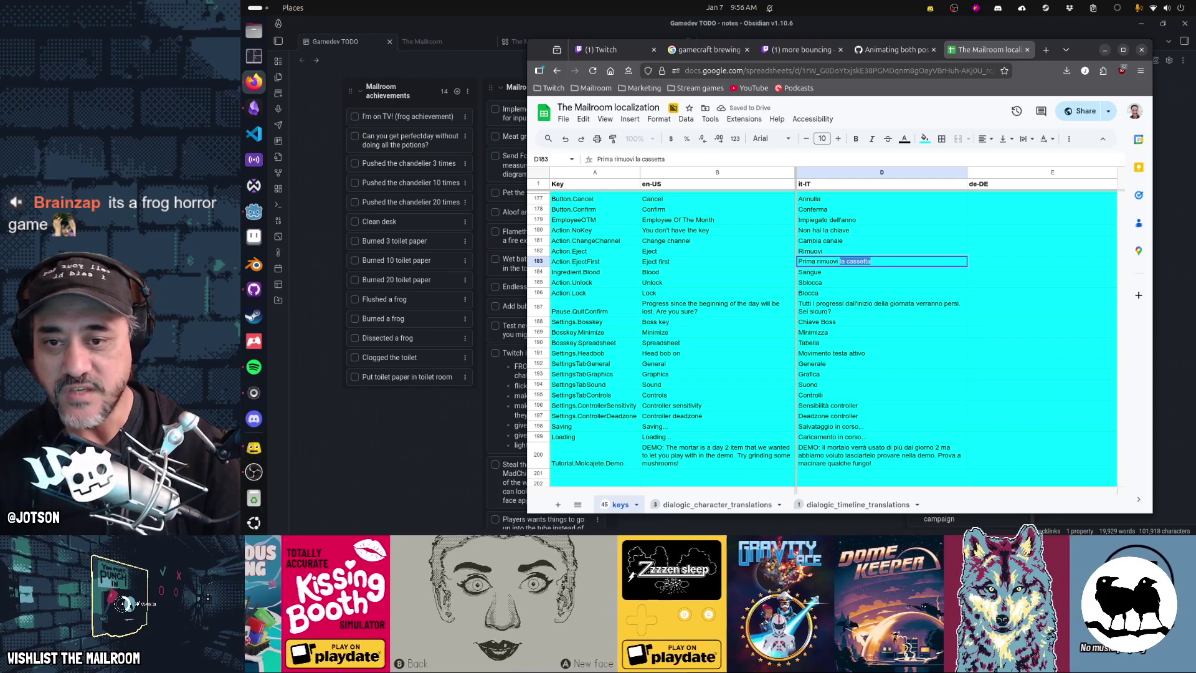
{"action": "key", "text": "BackSpace"}
{"action": "key", "text": "Return"}
{"action": "key", "text": "Left"}
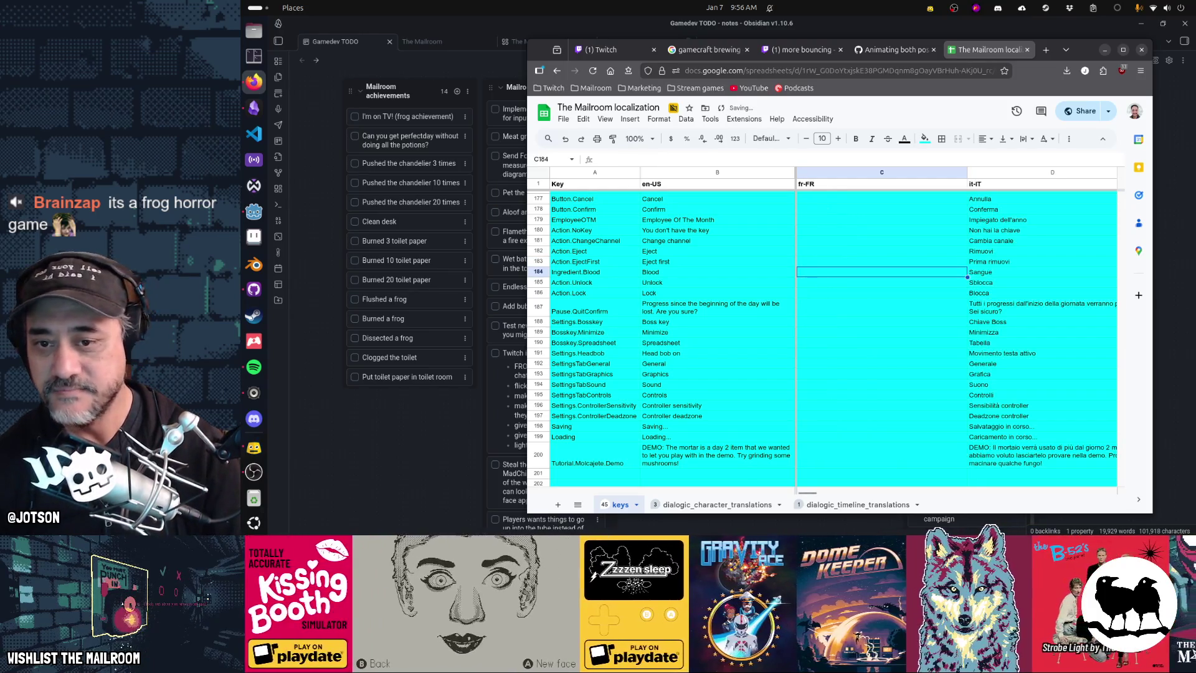
{"action": "key", "text": "Left"}
{"action": "key", "text": "Up"}
{"action": "key", "text": "Left"}
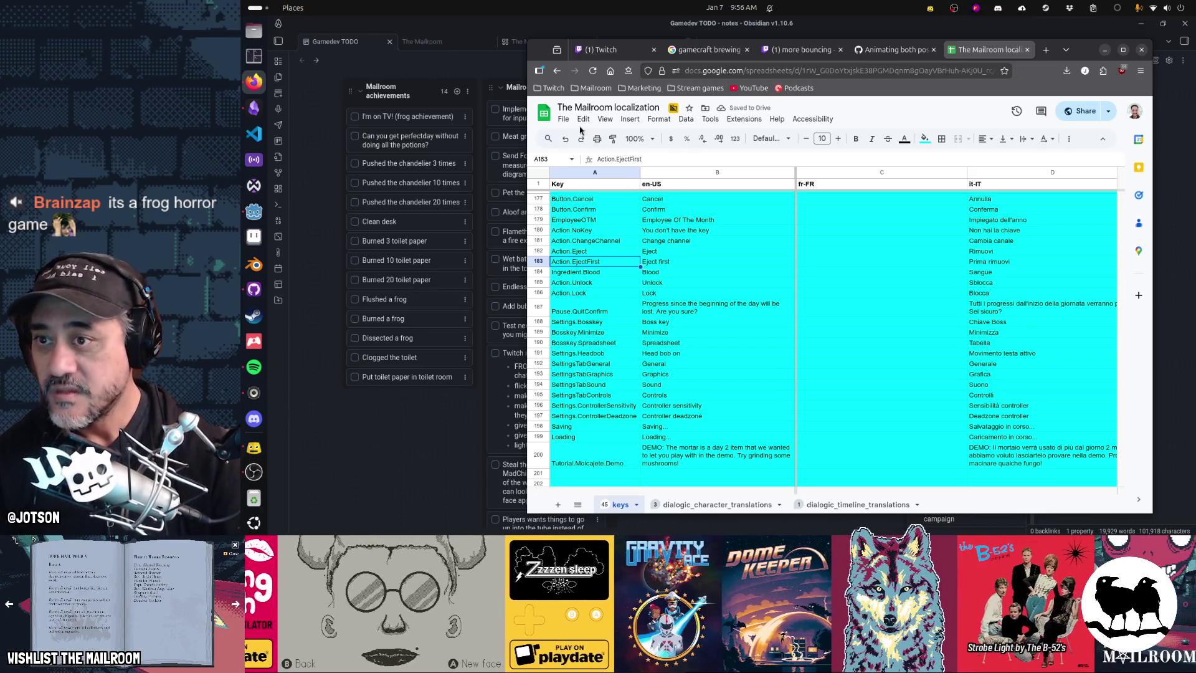
{"action": "left_click", "coordinate": [254, 58]}
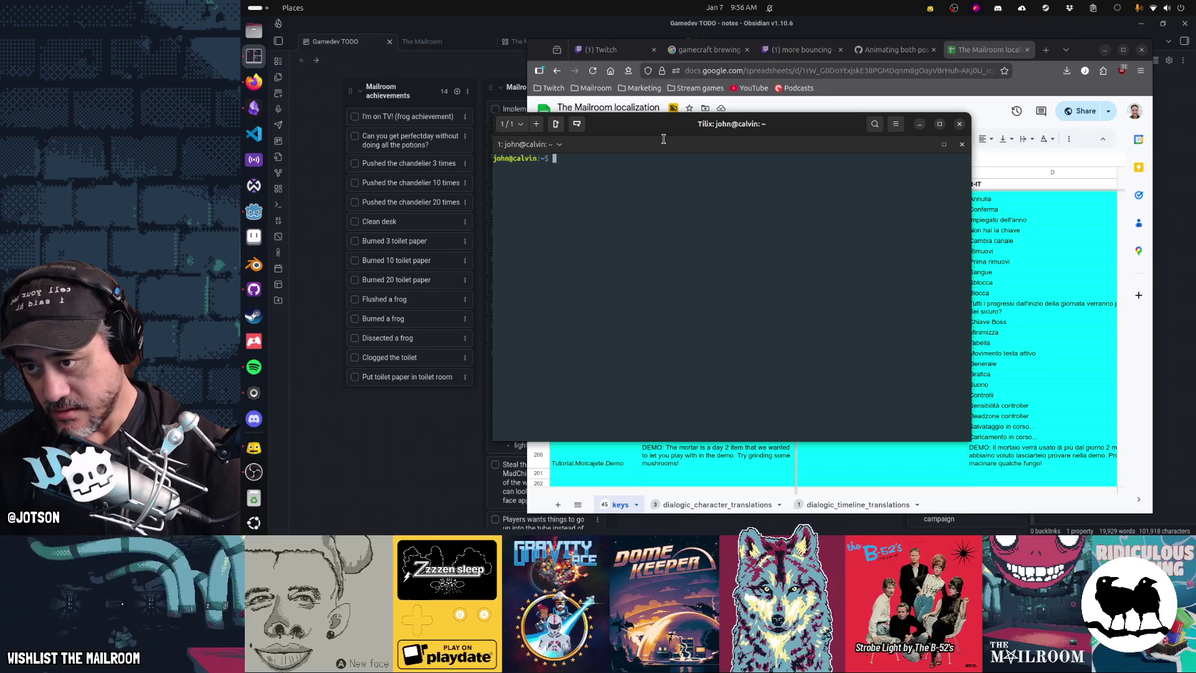
Run support/movefiles from the mailroom folder, then return to the spreadsheet.
{"action": "type", "text": "cd mailroom/"}
{"action": "key", "text": "Return"}
{"action": "type", "text": "s"}
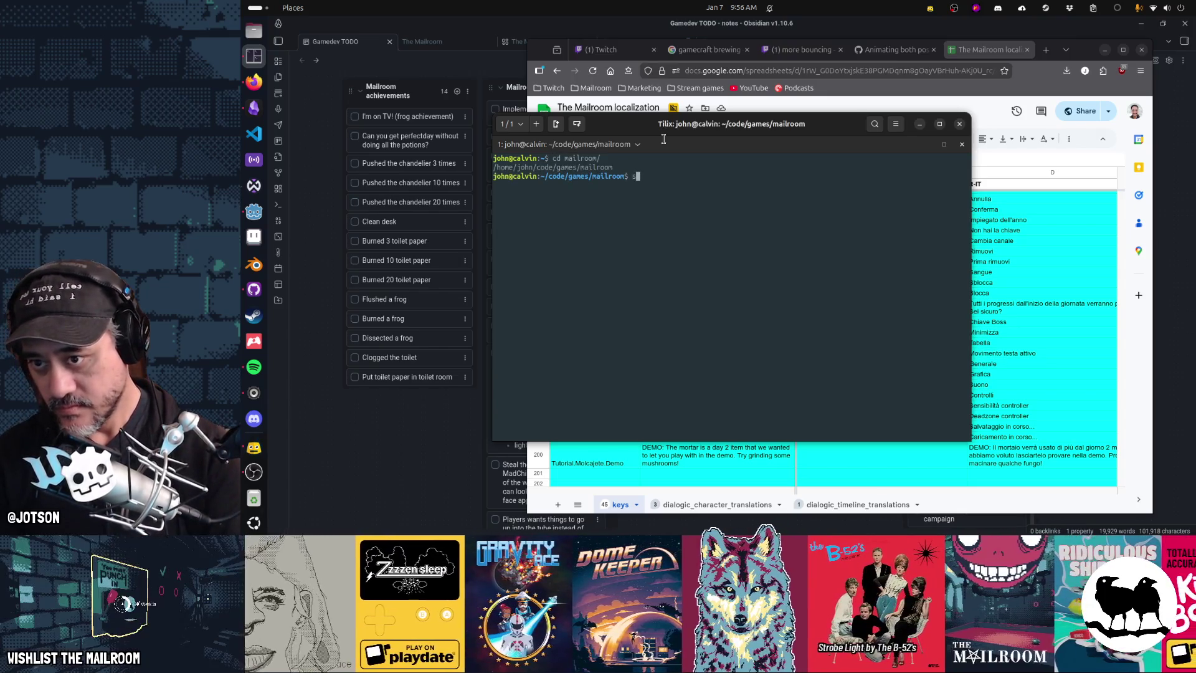
{"action": "type", "text": "upport/movefiles"}
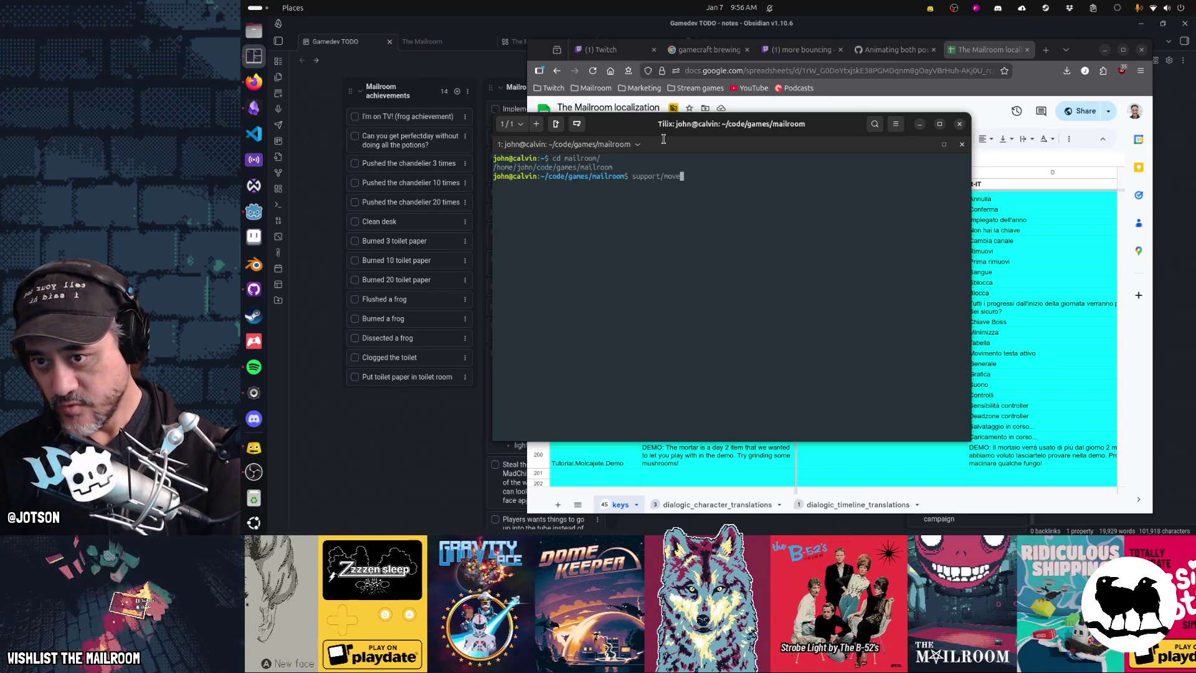
{"action": "key", "text": "Return"}
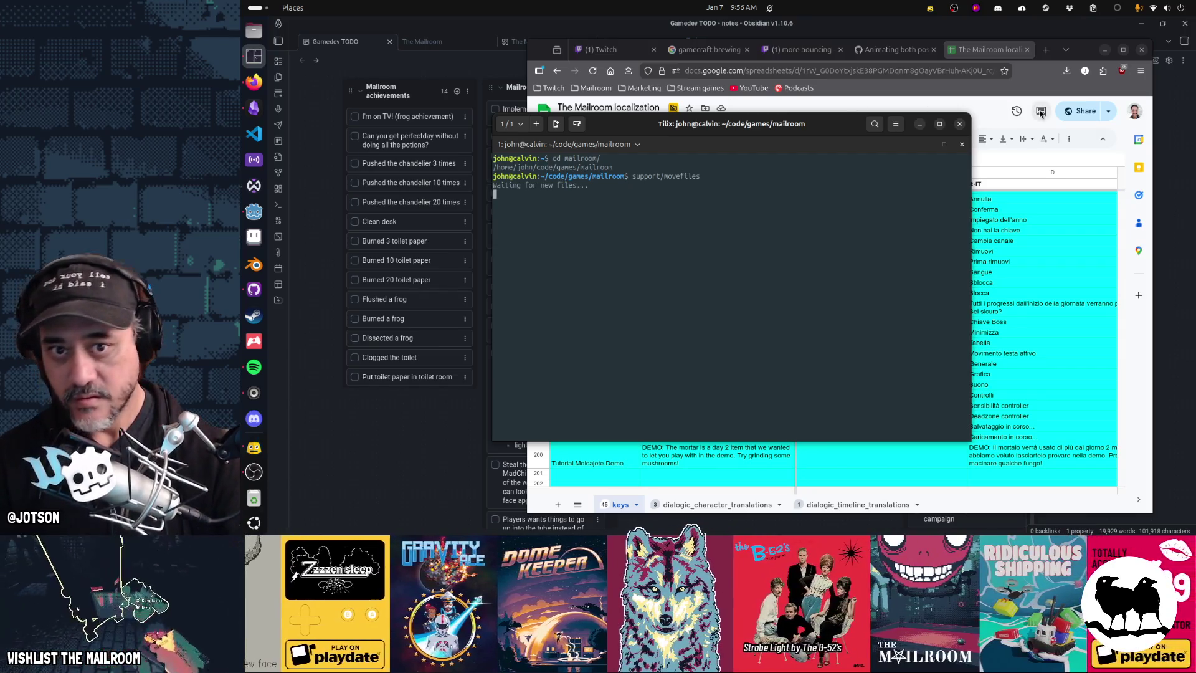
{"action": "left_click", "coordinate": [976, 109]}
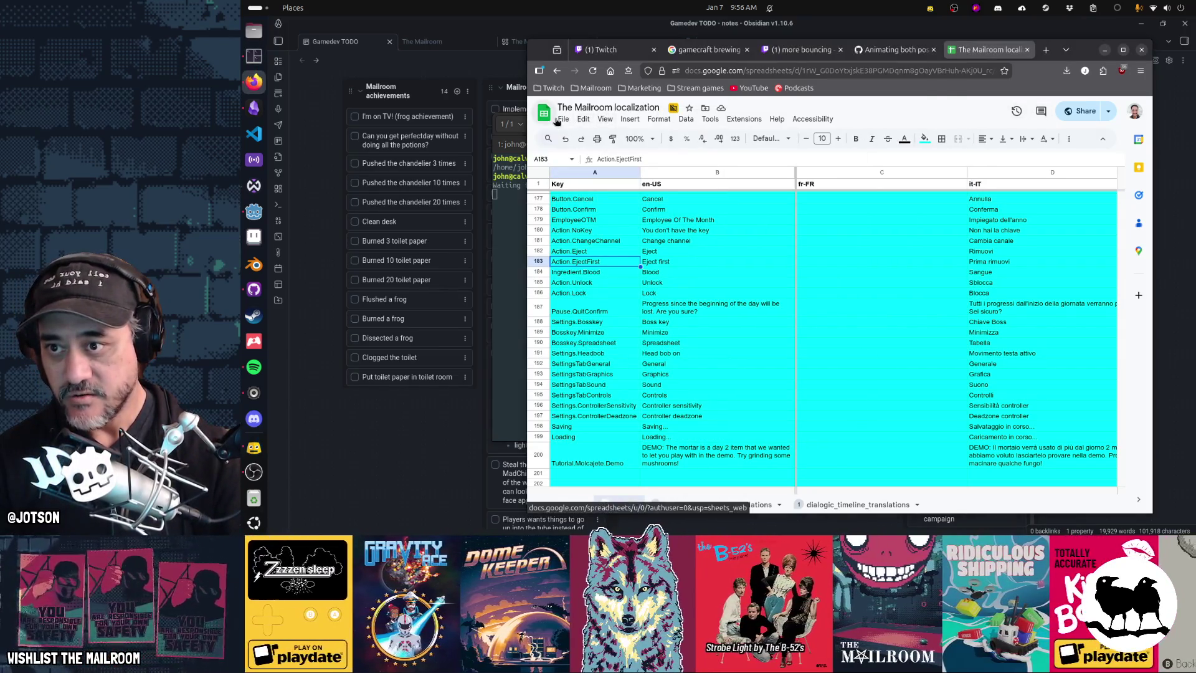
Download the keys sheet as a CSV file.
{"action": "left_click", "coordinate": [564, 119]}
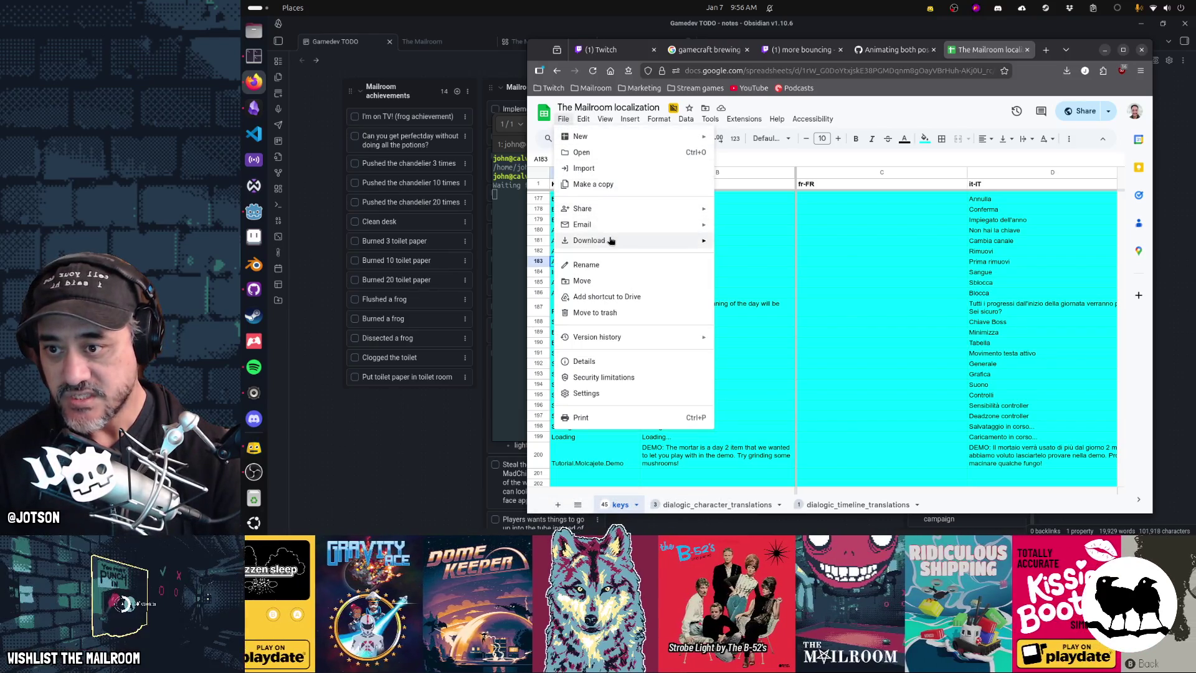
{"action": "mouse_move", "coordinate": [608, 241]}
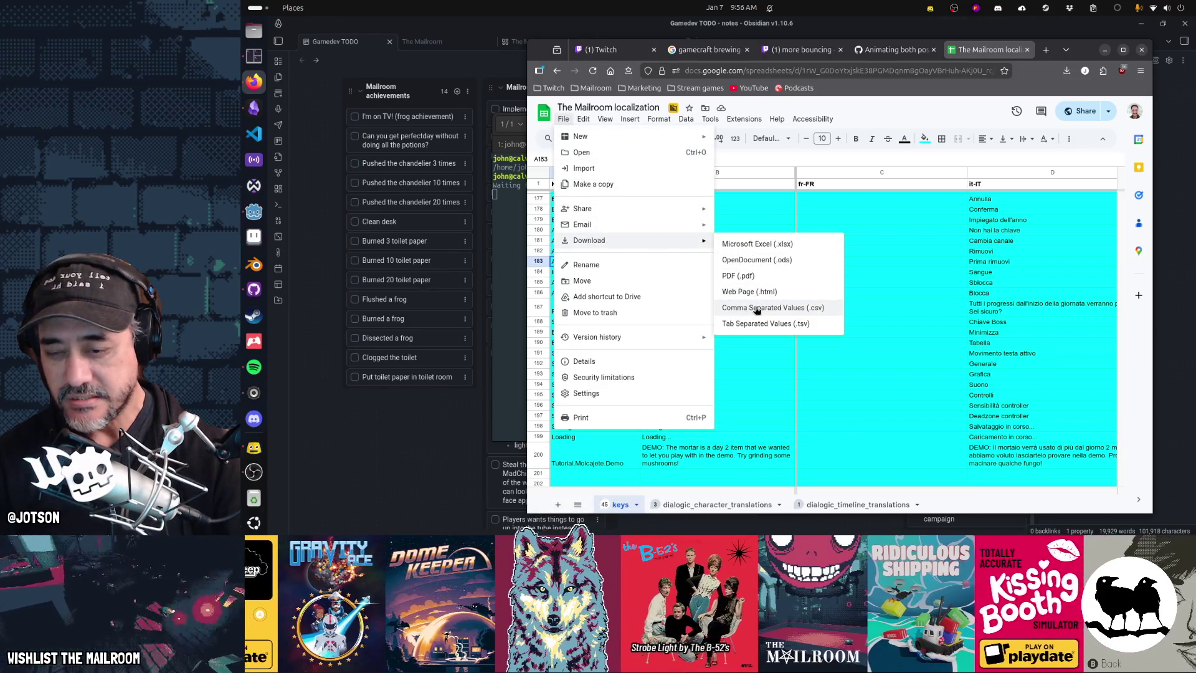
{"action": "left_click", "coordinate": [757, 309]}
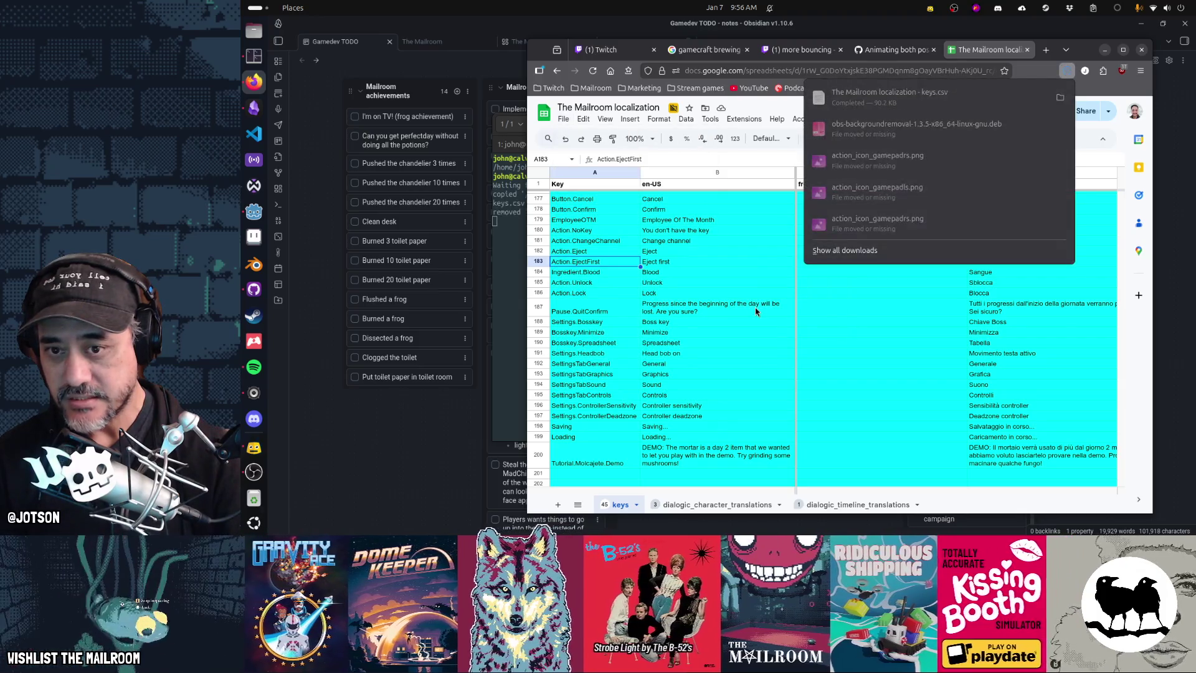
Undo twice in Godot to restore line 98 to Action.EjectFirst, then open GitHub Desktop.
{"action": "left_click", "coordinate": [254, 212]}
{"action": "key", "text": "ctrl+z"}
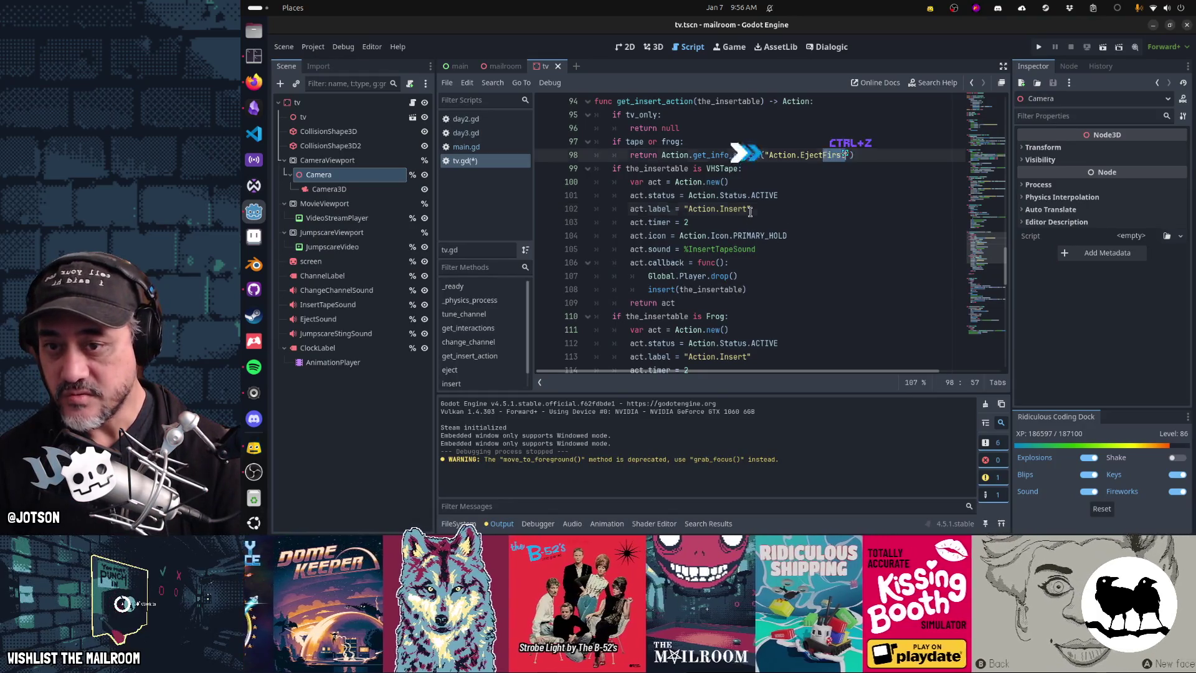
{"action": "key", "text": "ctrl+z"}
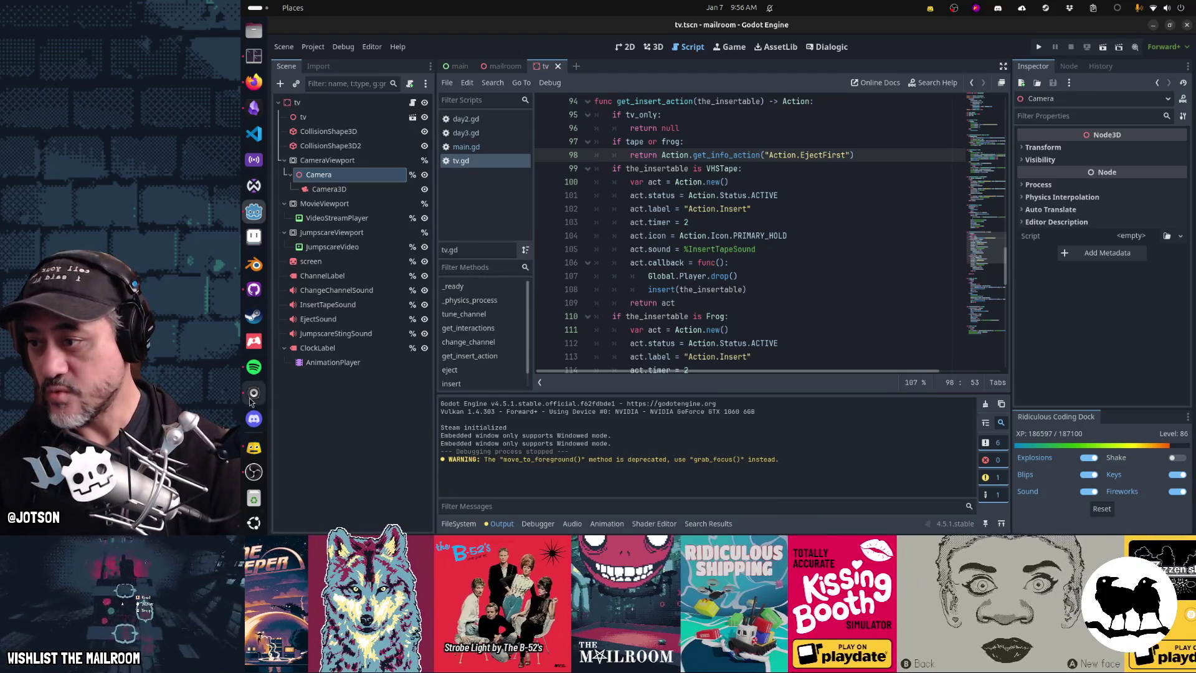
{"action": "left_click", "coordinate": [253, 289]}
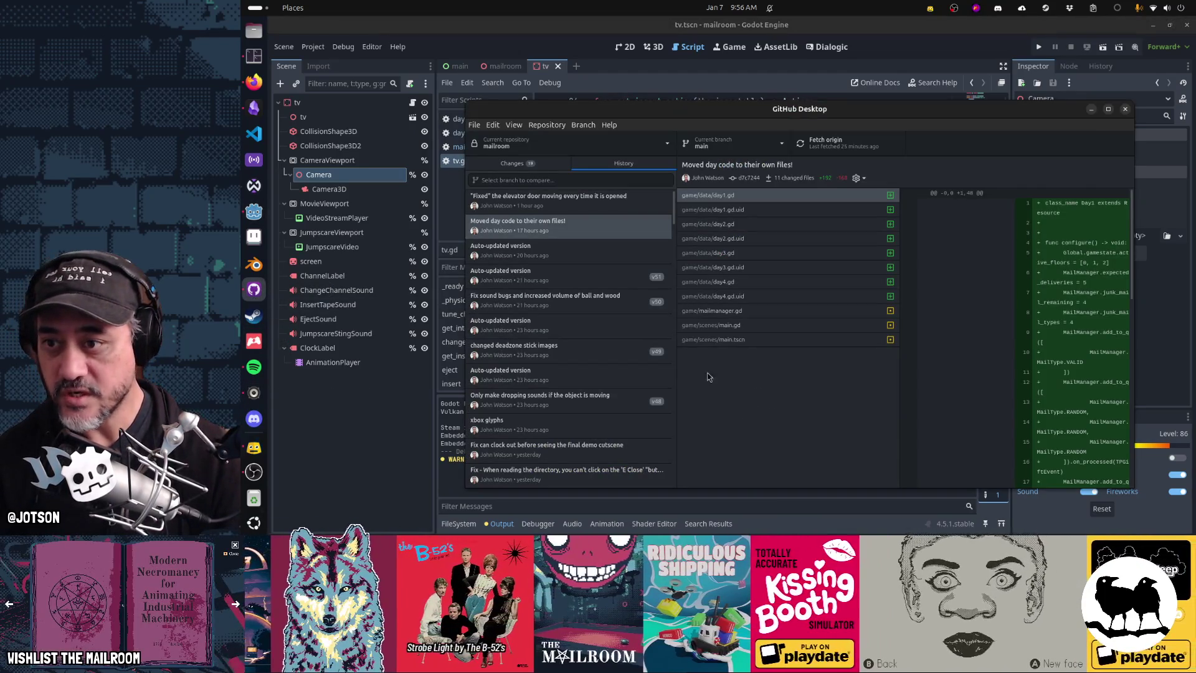
Commit all 19 changes to main as 'Insert frog in the vcr' after reviewing main.gd.
{"action": "left_click", "coordinate": [532, 166]}
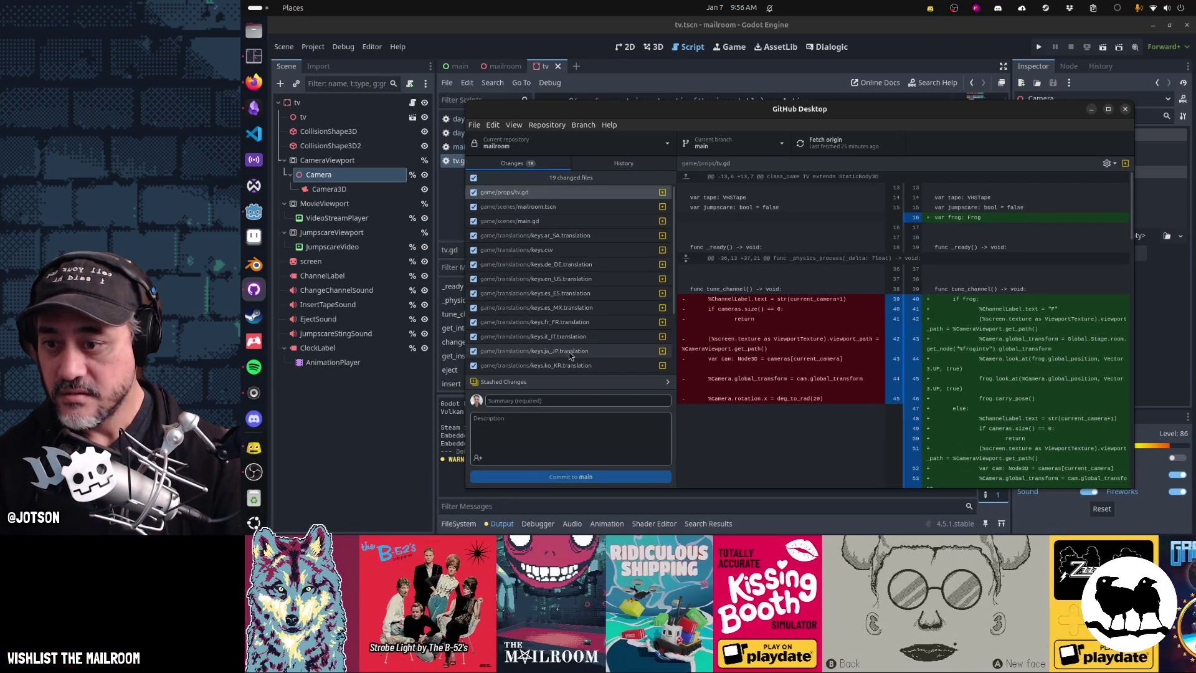
{"action": "left_click", "coordinate": [593, 399]}
{"action": "type", "text": "Insert frog in the v"}
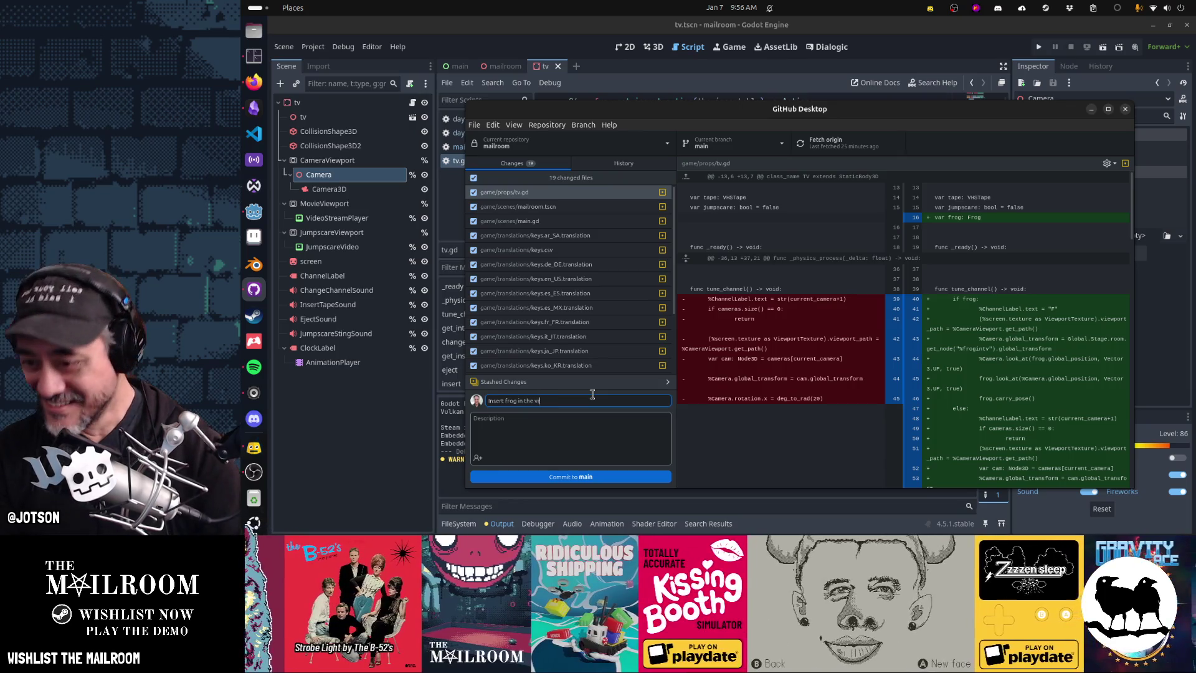
{"action": "type", "text": "cr"}
{"action": "scroll", "coordinate": [582, 368], "scroll_direction": "down", "scroll_amount": 3}
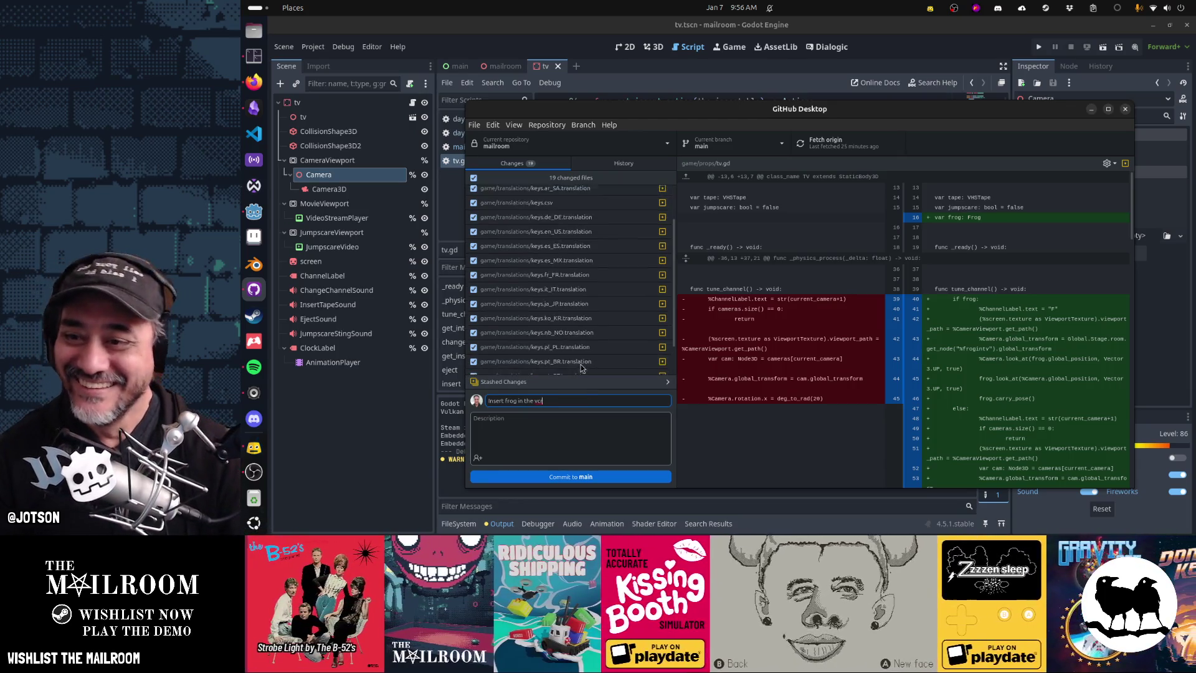
{"action": "scroll", "coordinate": [582, 368], "scroll_direction": "up", "scroll_amount": 3}
{"action": "type", "text": "r"}
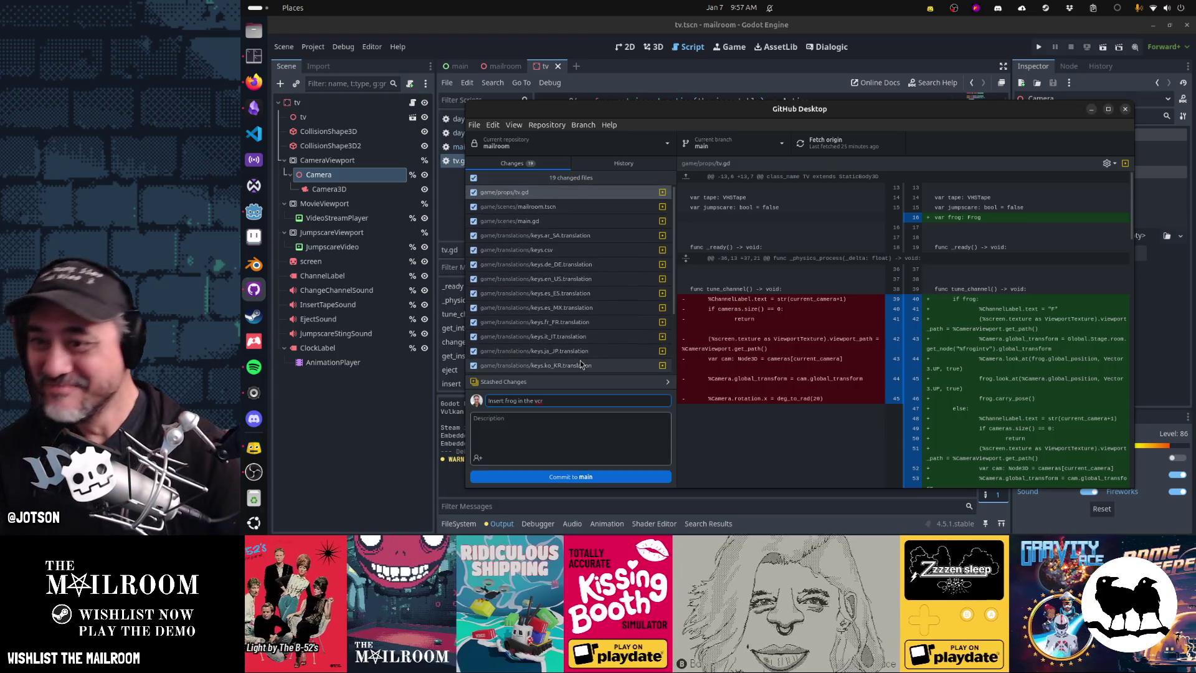
{"action": "key", "text": "BackSpace"}
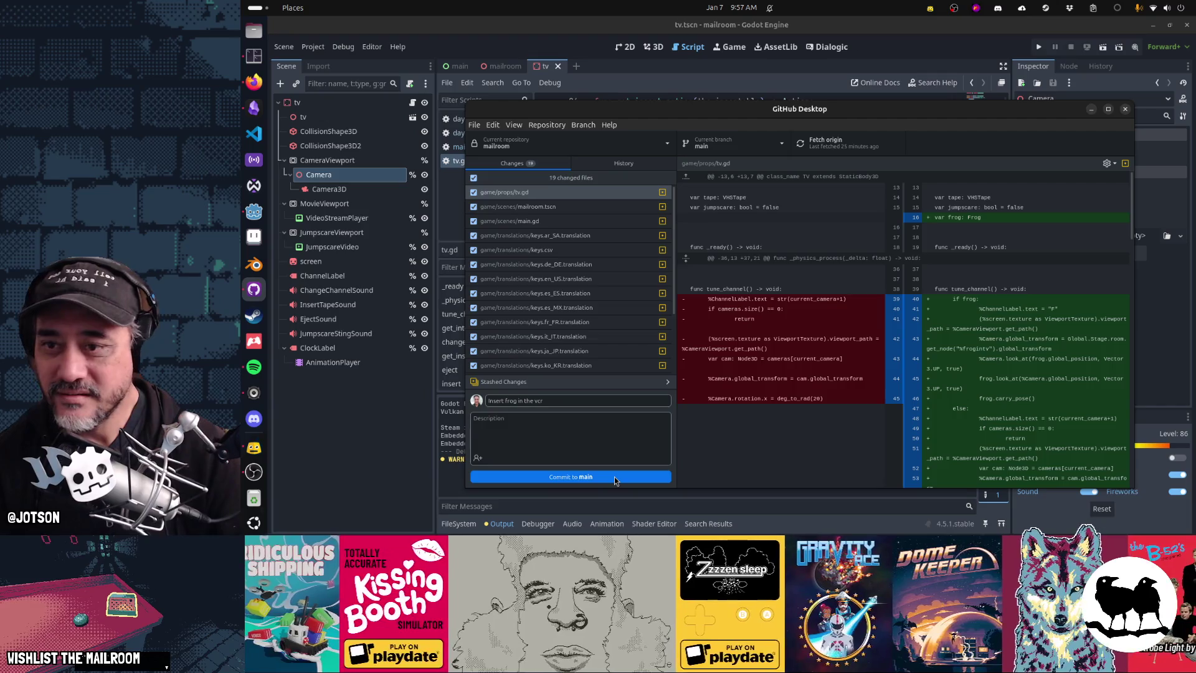
{"action": "left_click", "coordinate": [552, 220]}
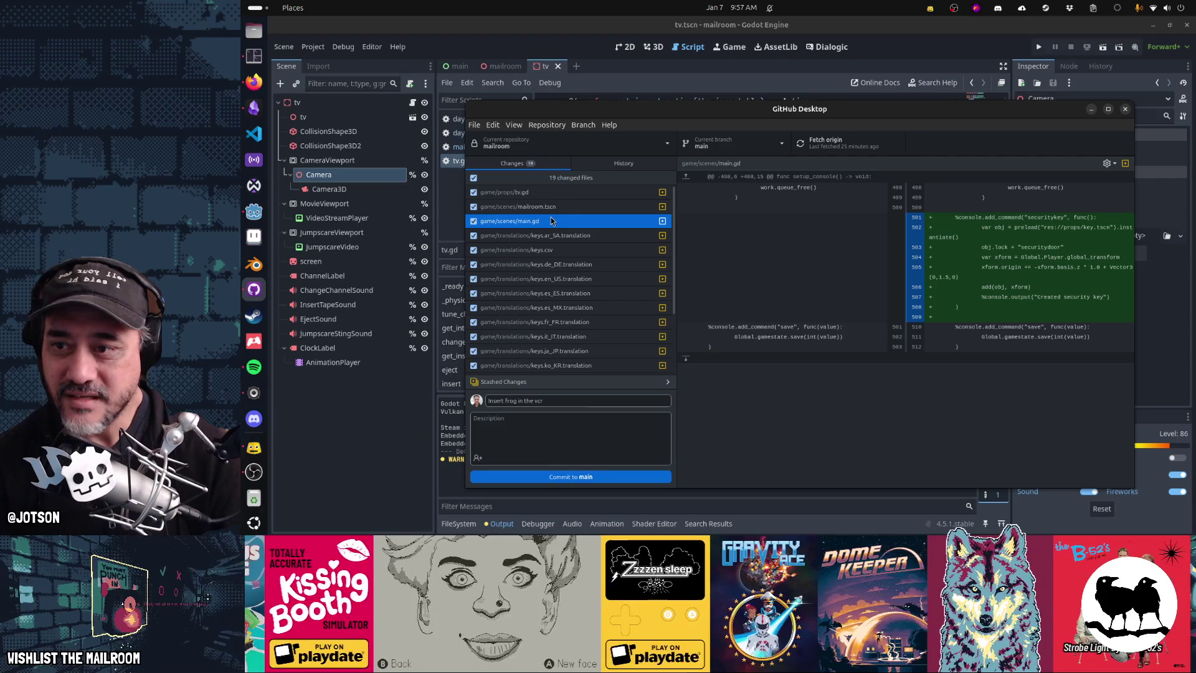
{"action": "left_click", "coordinate": [563, 477]}
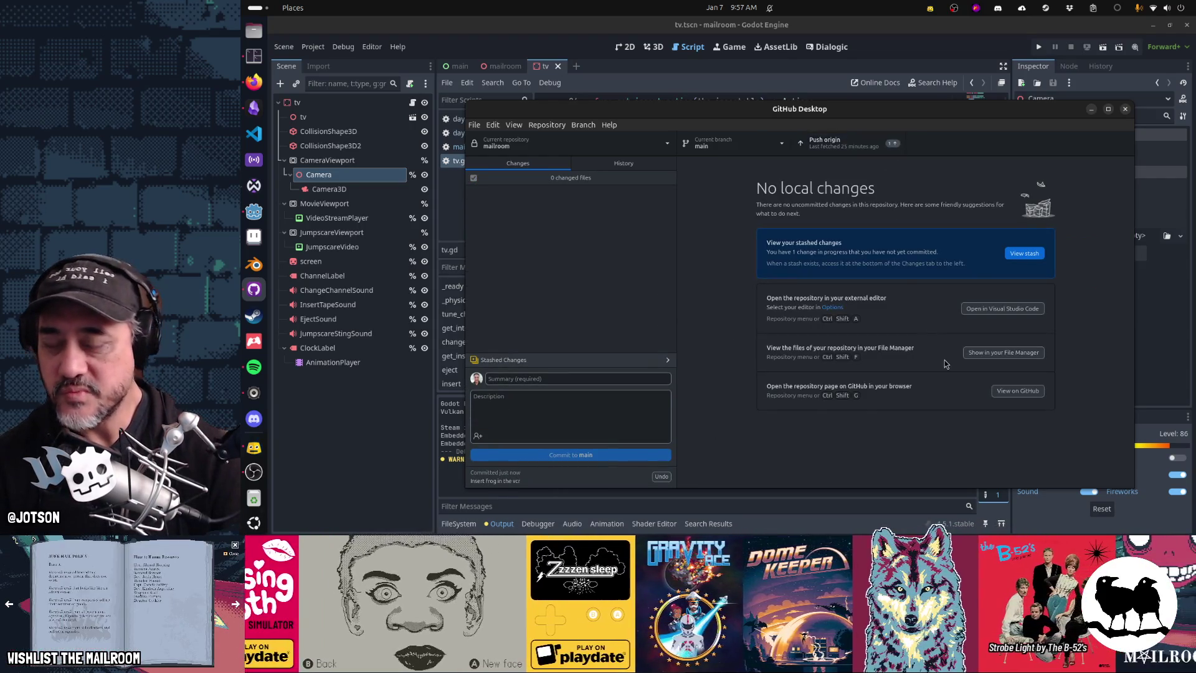
{"action": "left_click", "coordinate": [253, 82]}
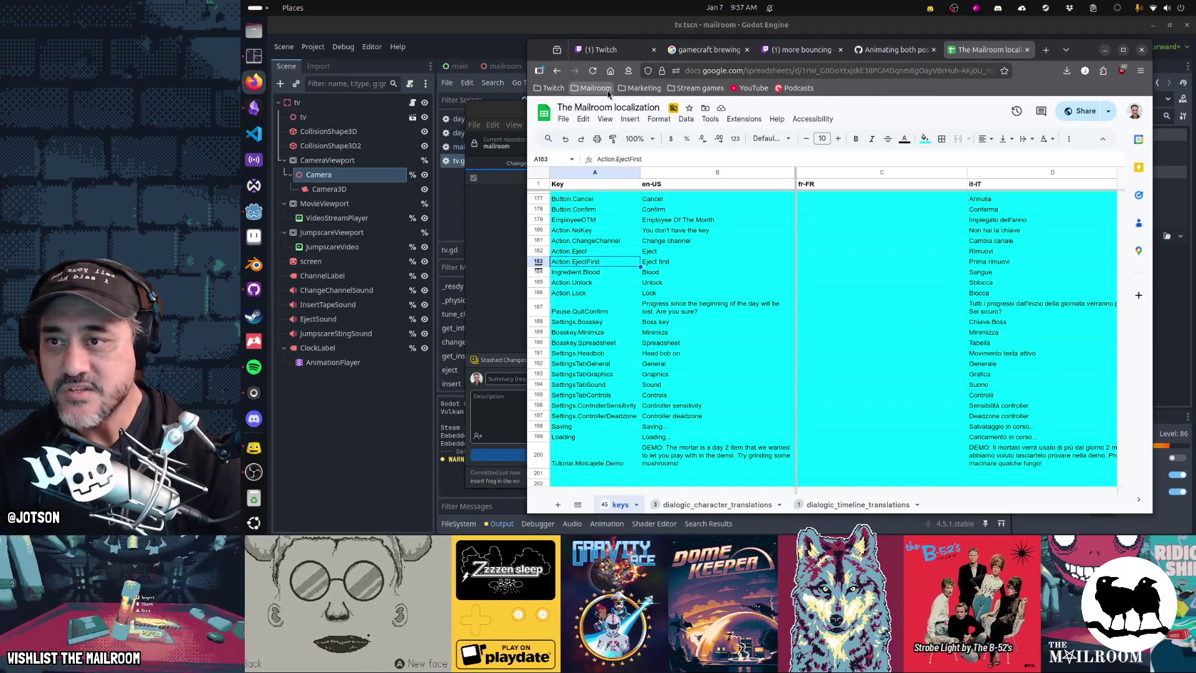
Switch Chrome to the Twitch stream dashboard tab and minimize the browser.
{"action": "left_click", "coordinate": [602, 88]}
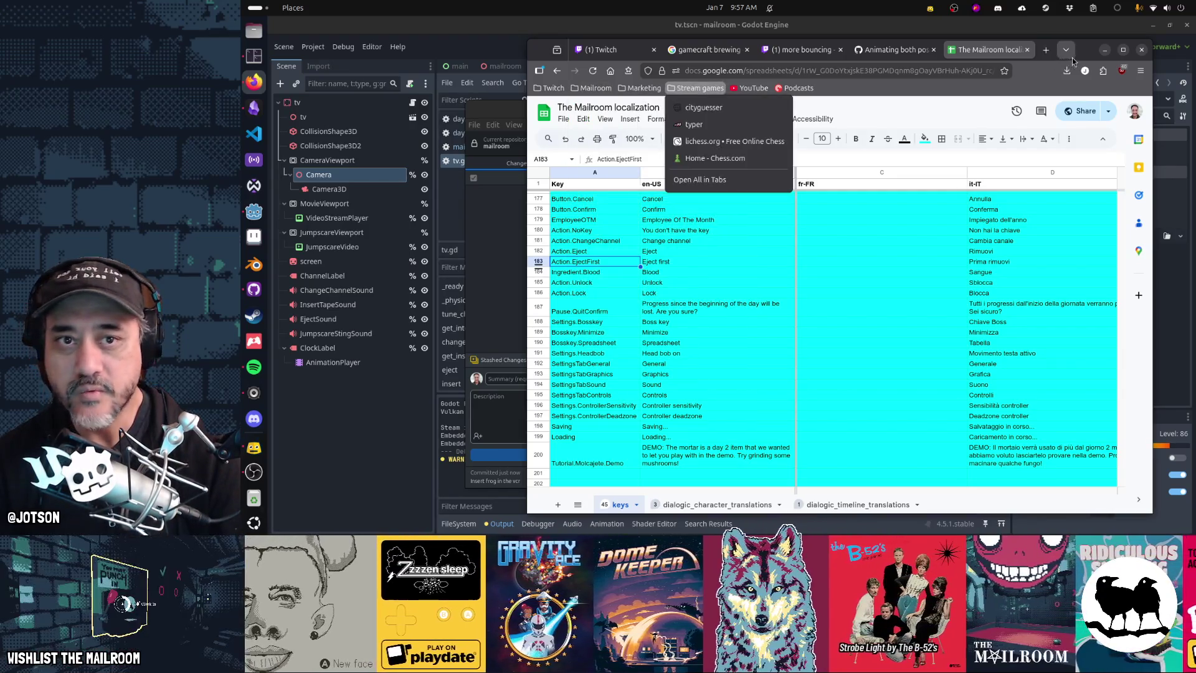
{"action": "key", "text": "Escape"}
{"action": "left_click", "coordinate": [620, 50]}
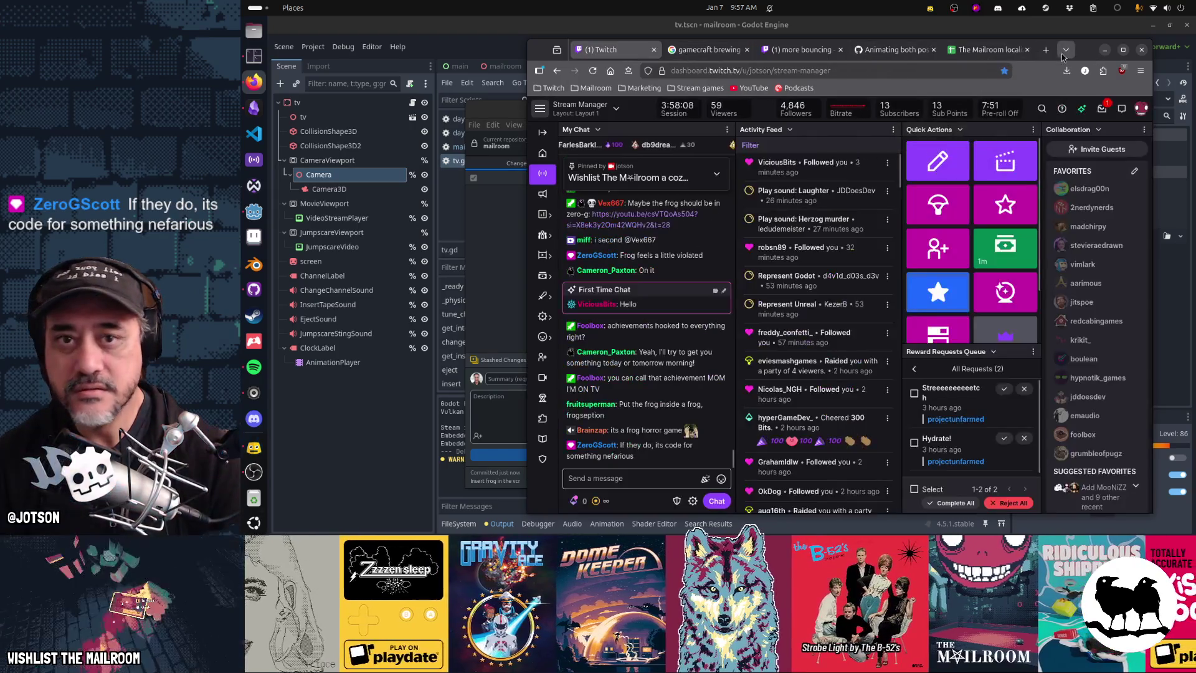
{"action": "left_click", "coordinate": [1105, 49]}
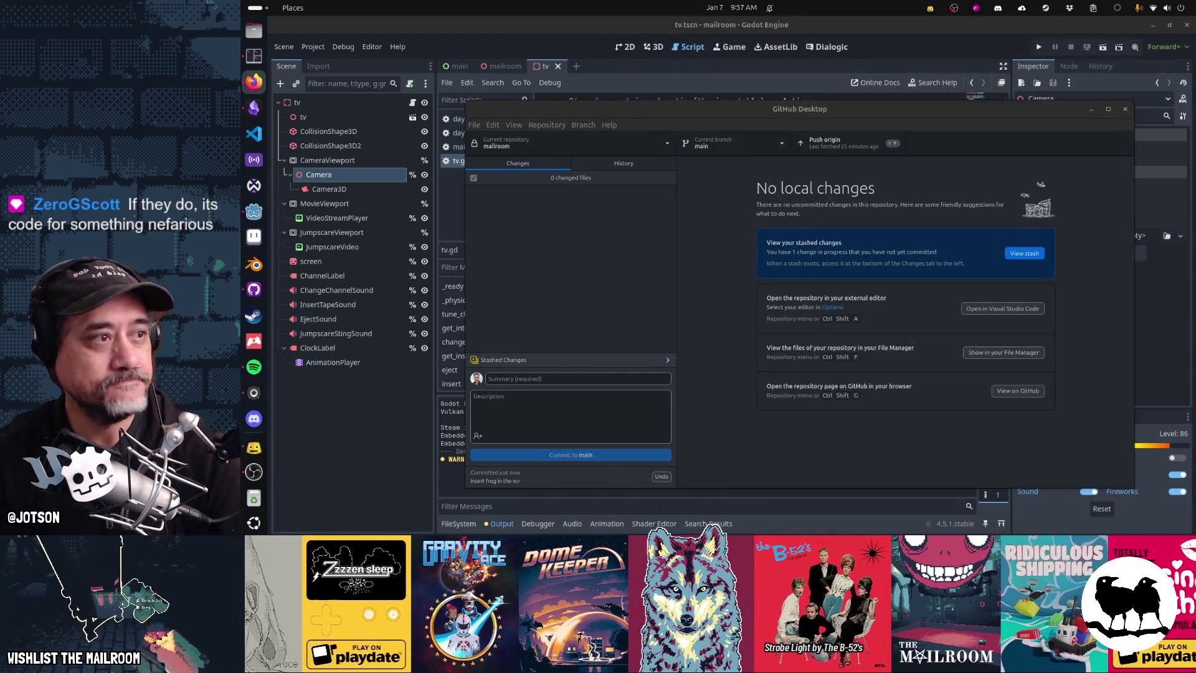